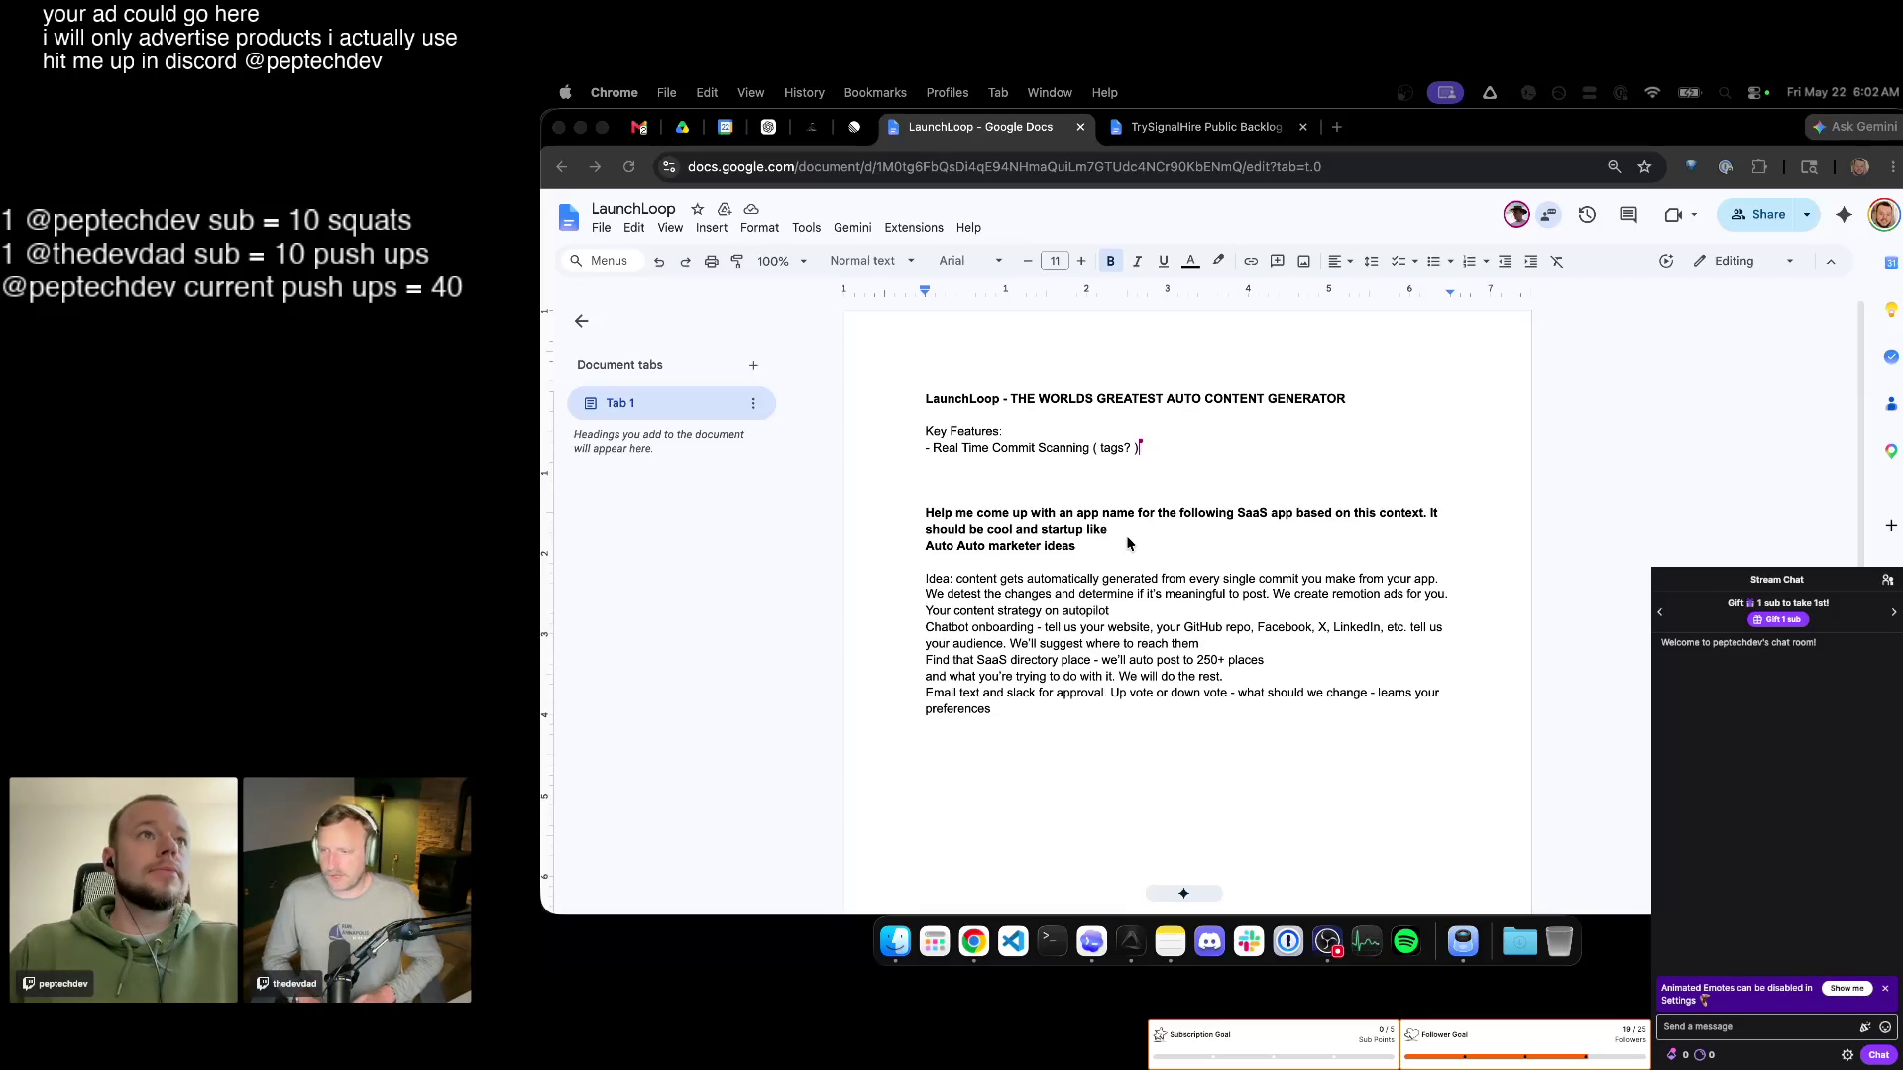
Add the line 'Auto generates content as you push new feature' below Key Features.
left_click(1141, 475)
type("Auto generates content as you push n")
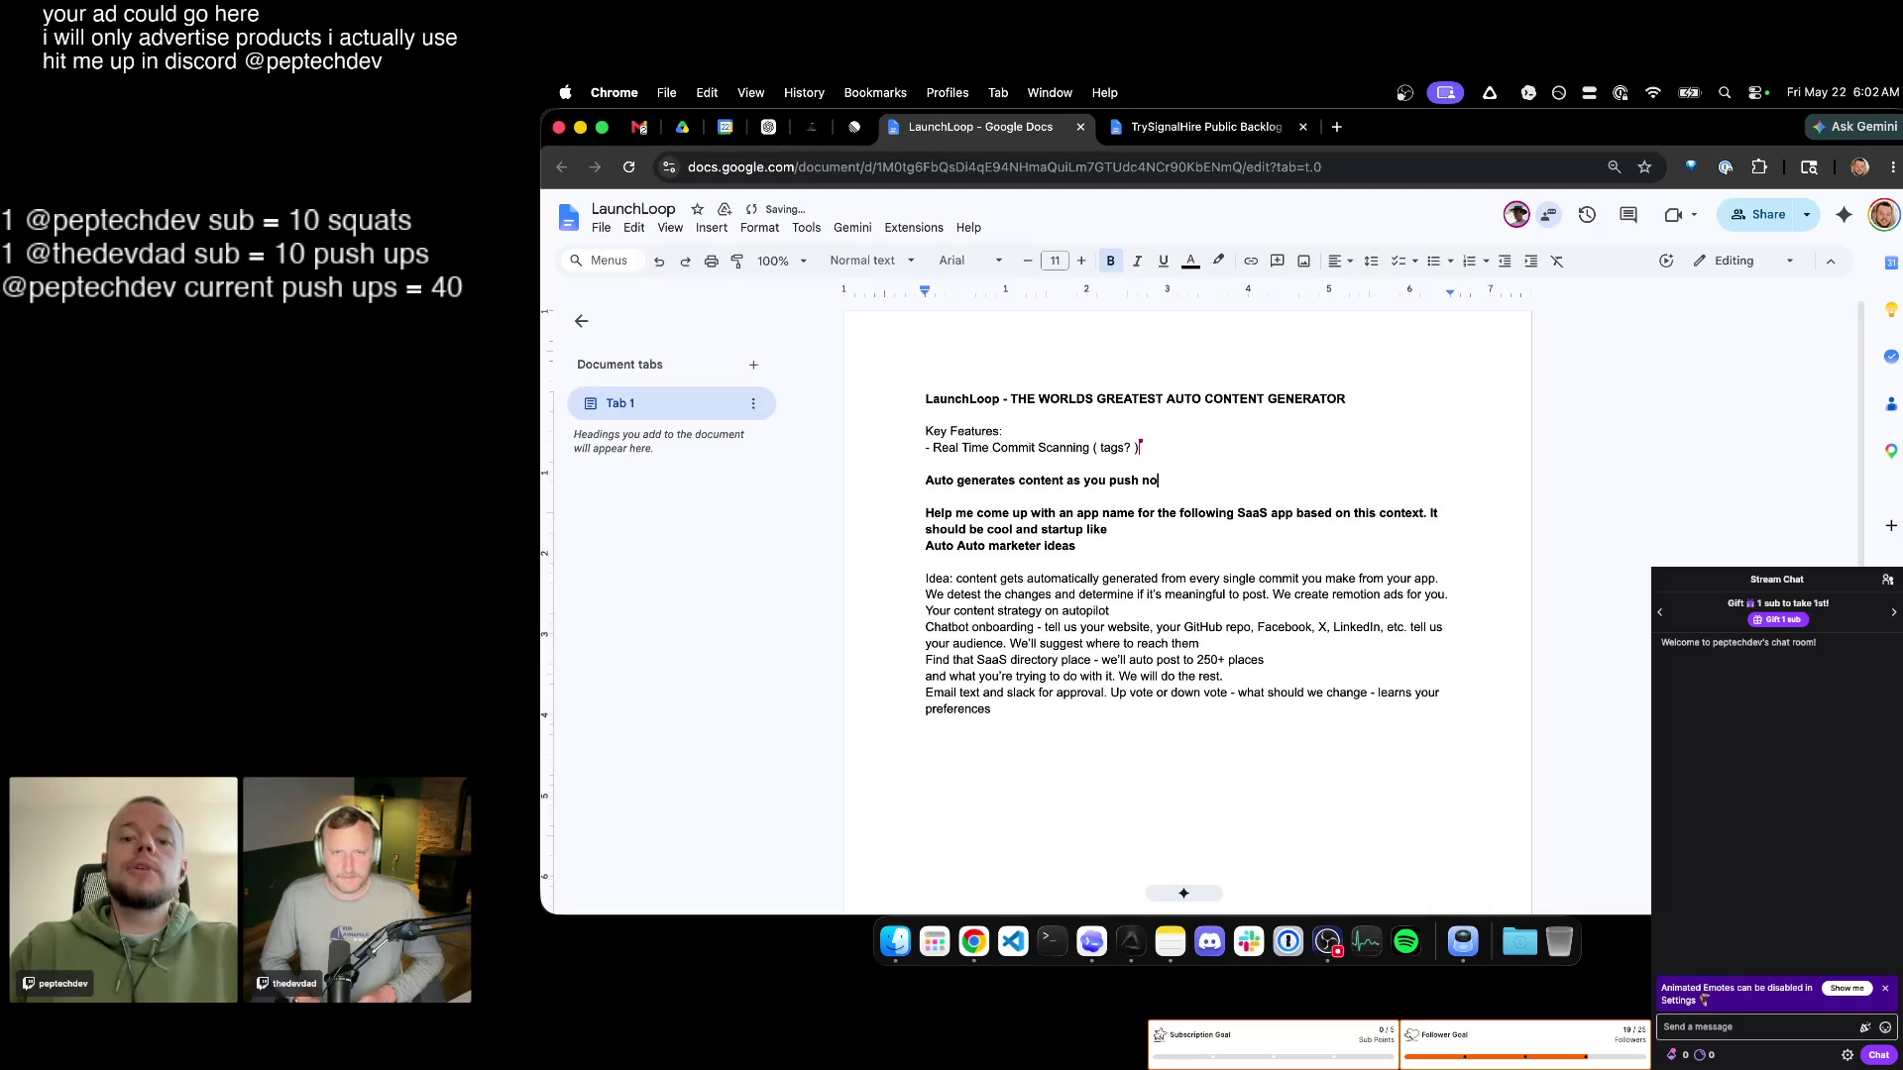
type("ew fea")
key("BackSpace")
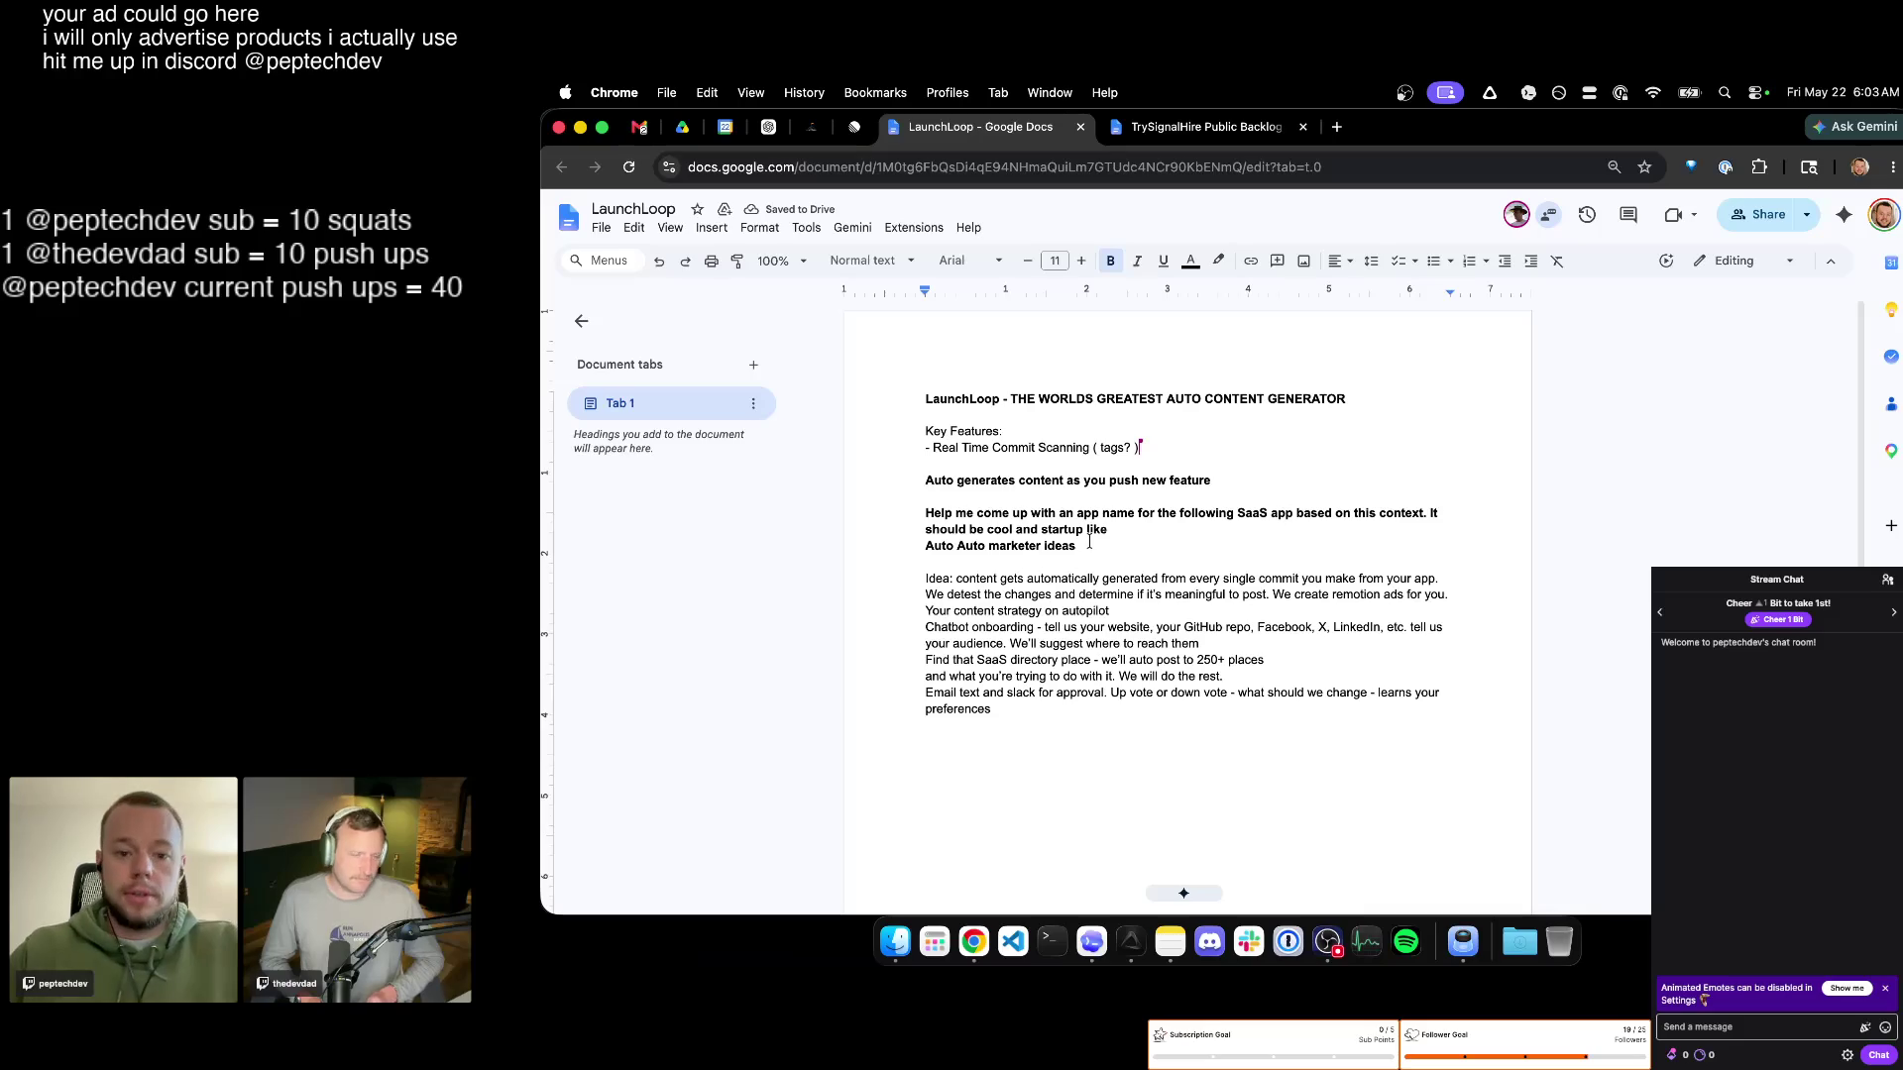
Unbold the 'Help me' prompt lines and open blank lines above them for an AI PROMPT heading.
left_click_drag(1070, 547, 1235, 475)
key("ctrl+b")
key("Up")
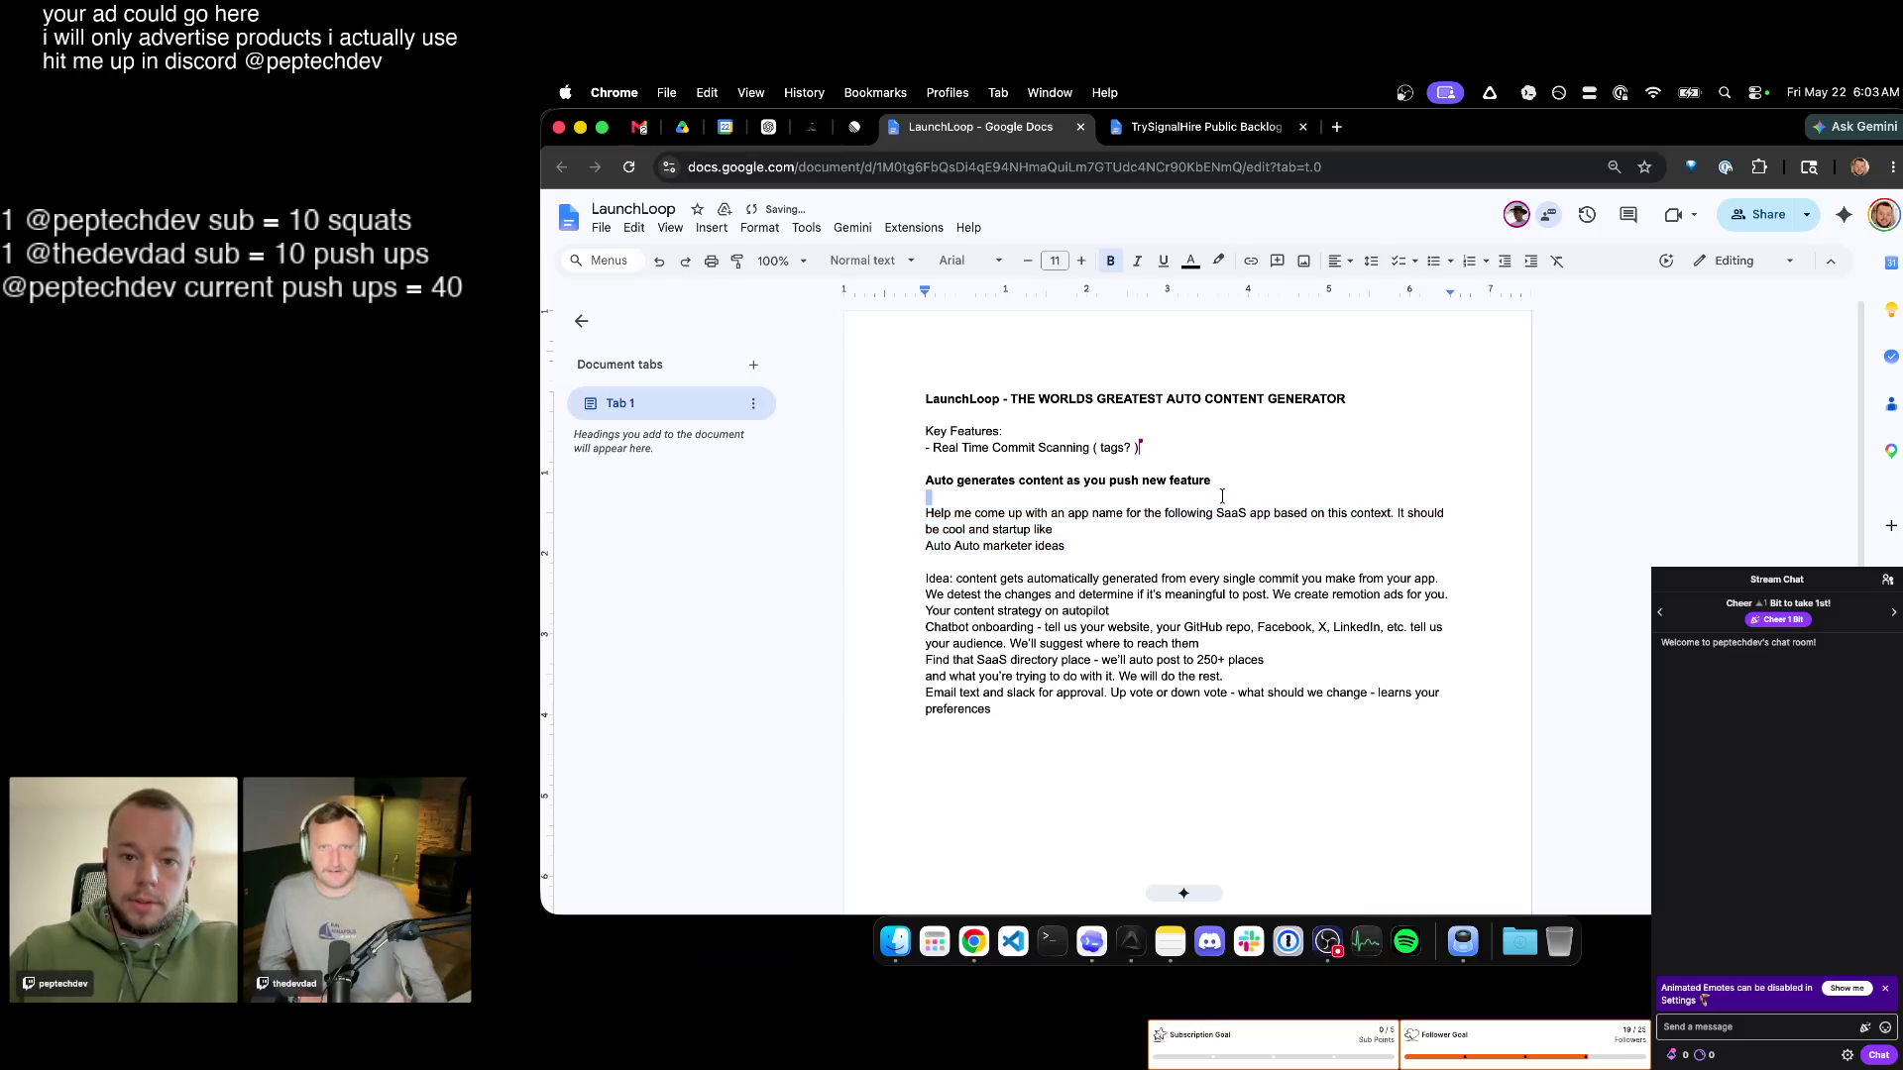
key("Return")
key("Return")
type("AI PROMPT")
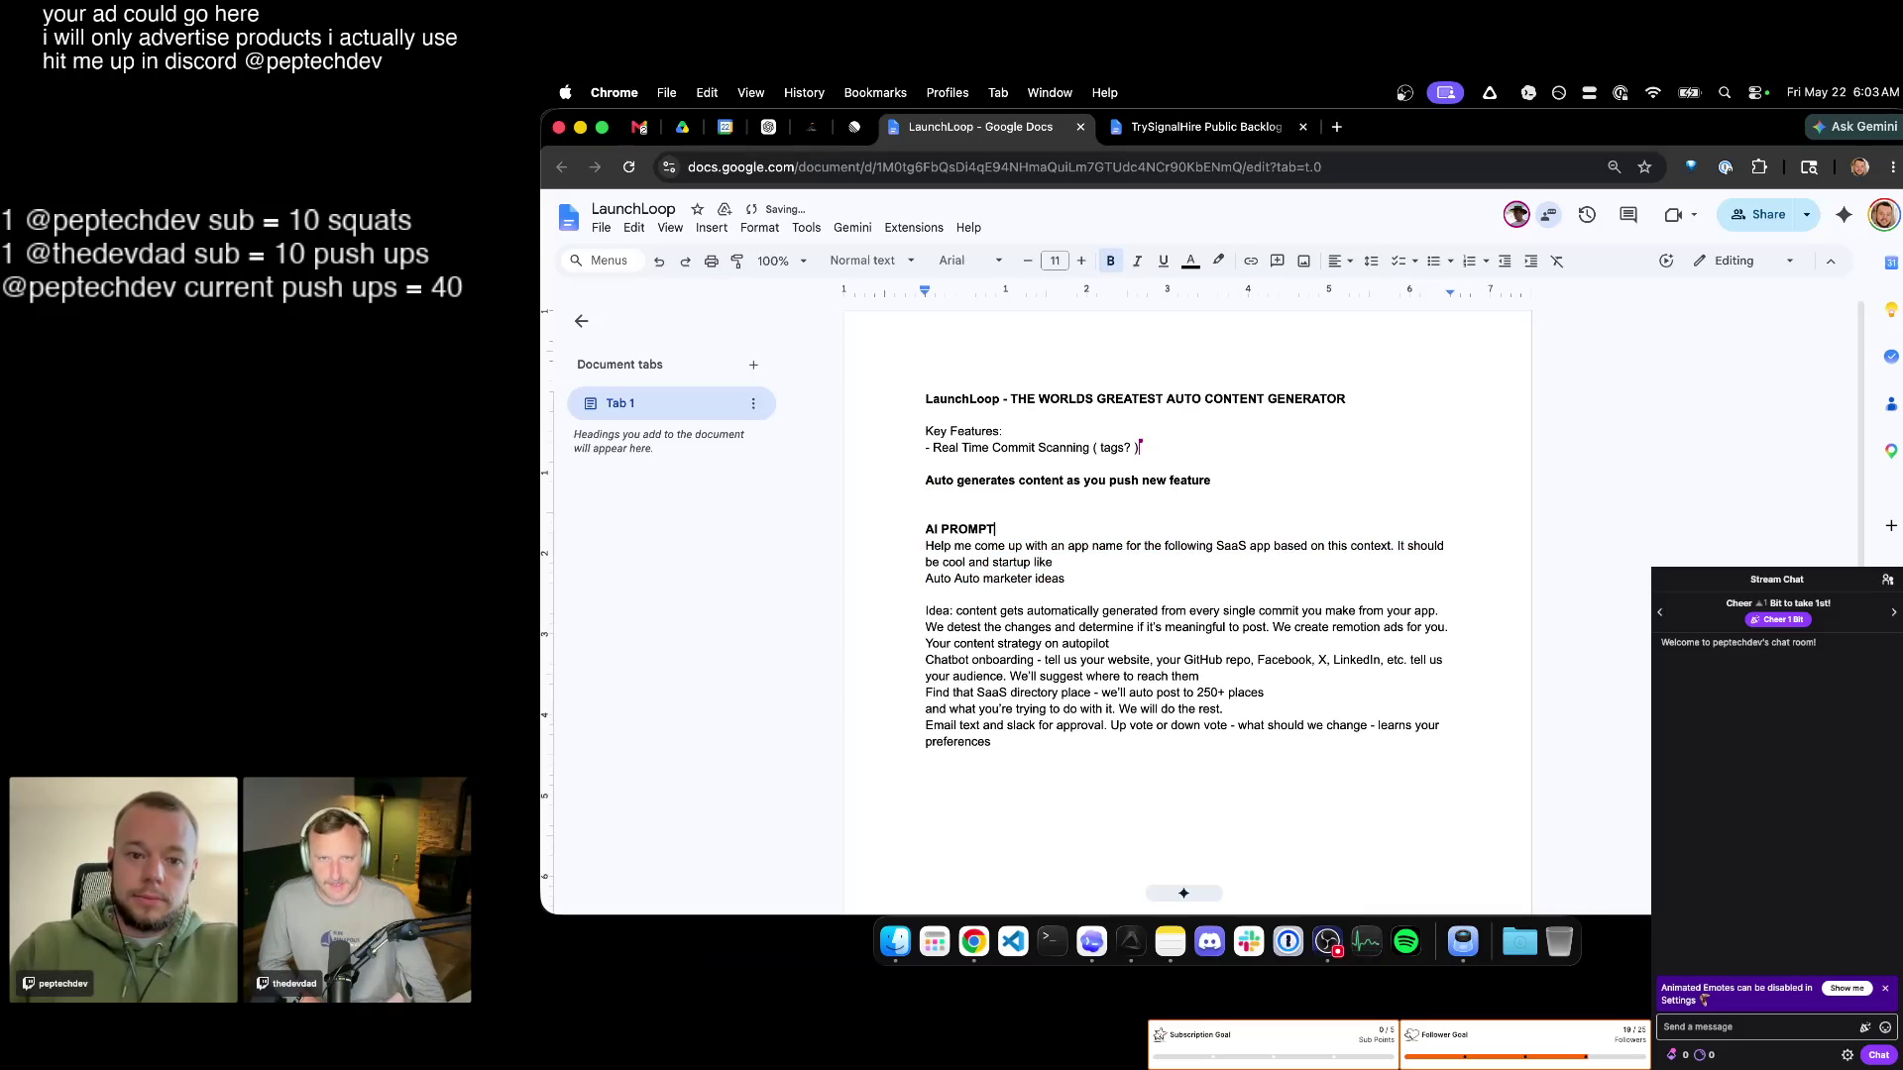
type(" TO START")
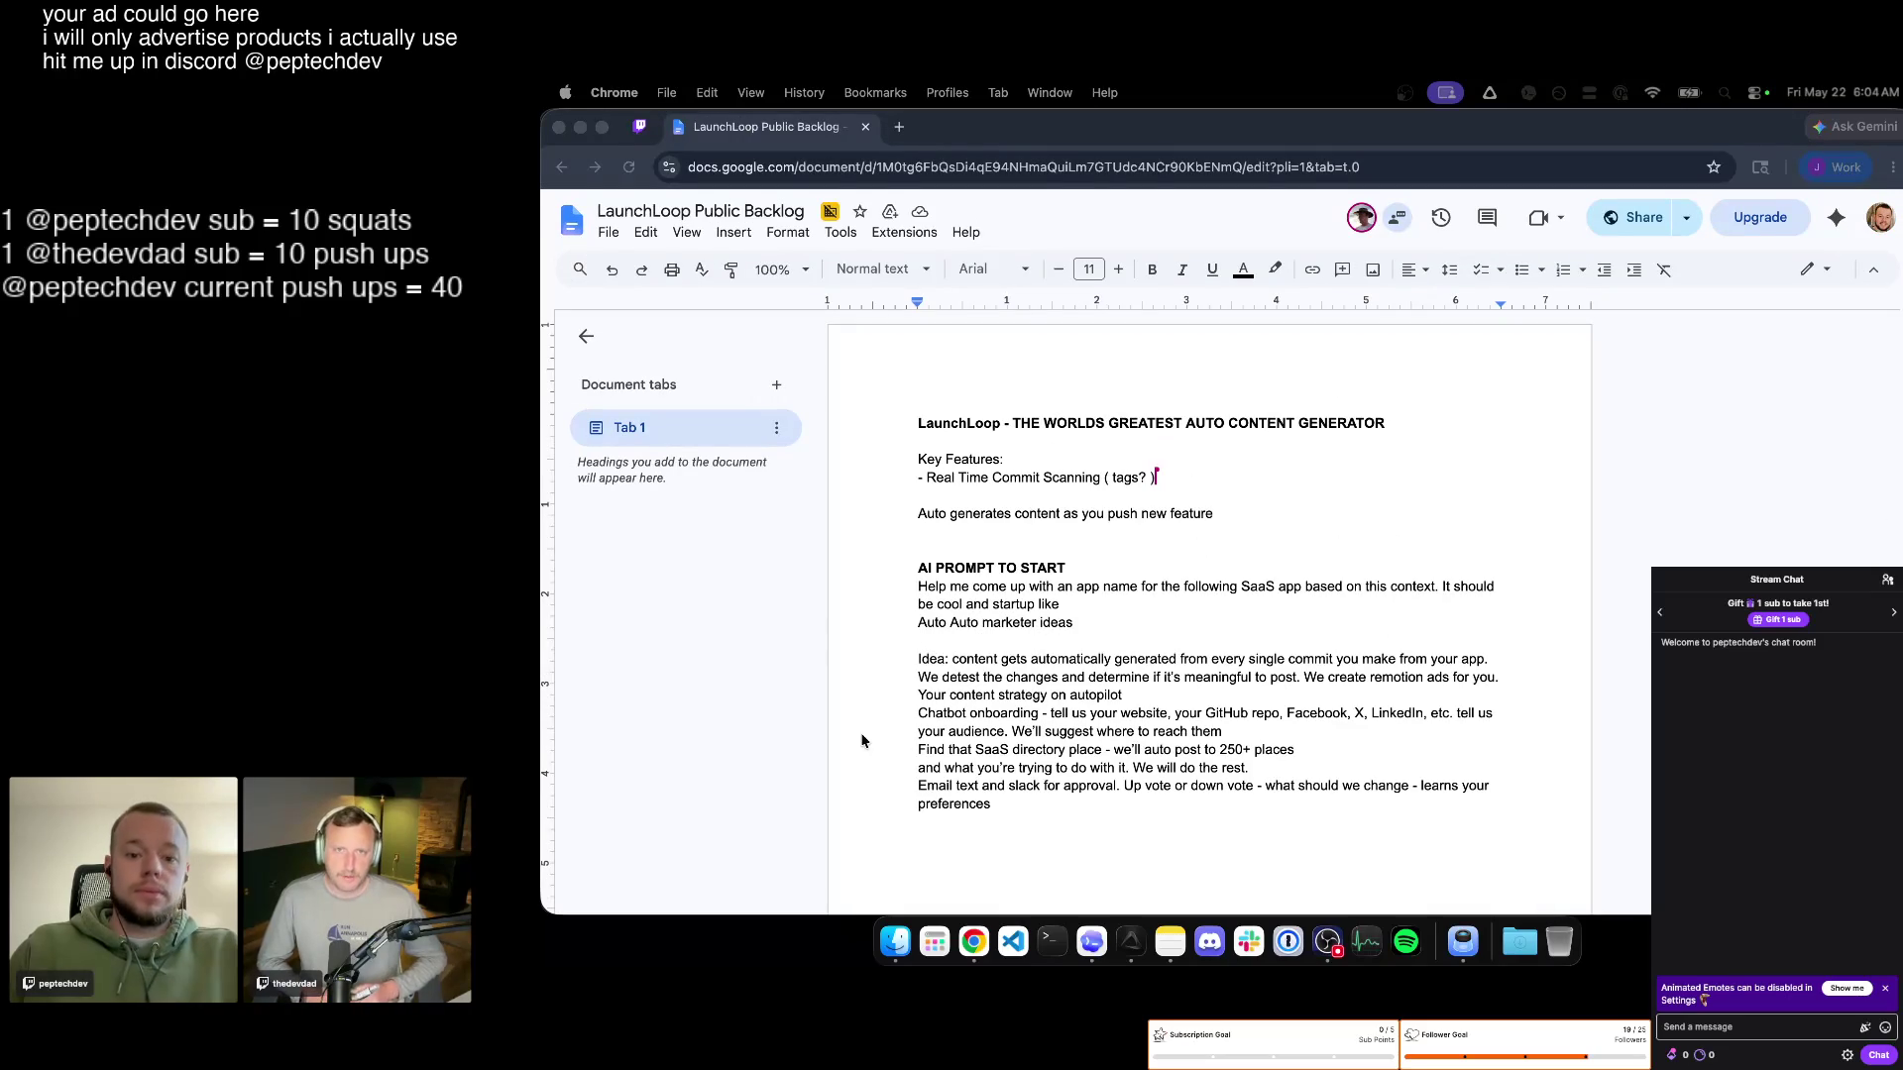
scroll(1185, 610, "down", 2)
scroll(1190, 595, "up", 1)
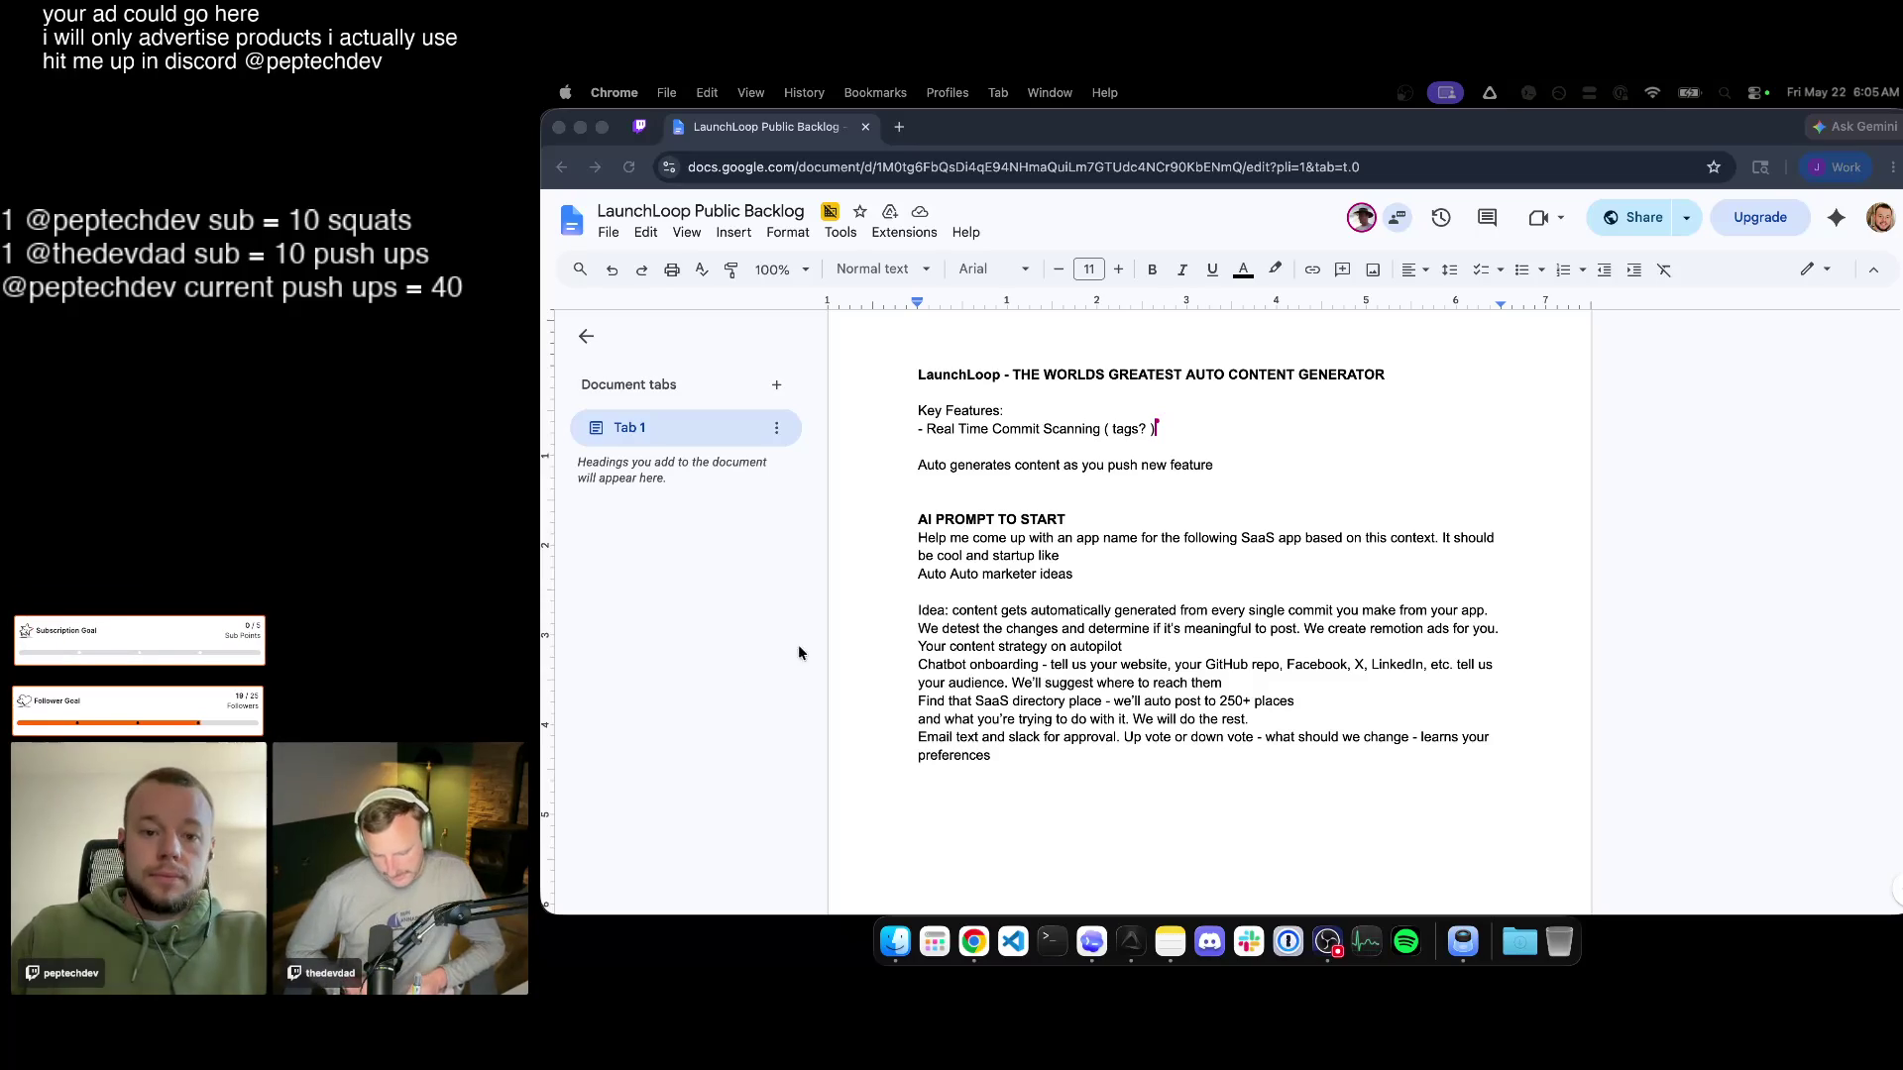
left_click(997, 606)
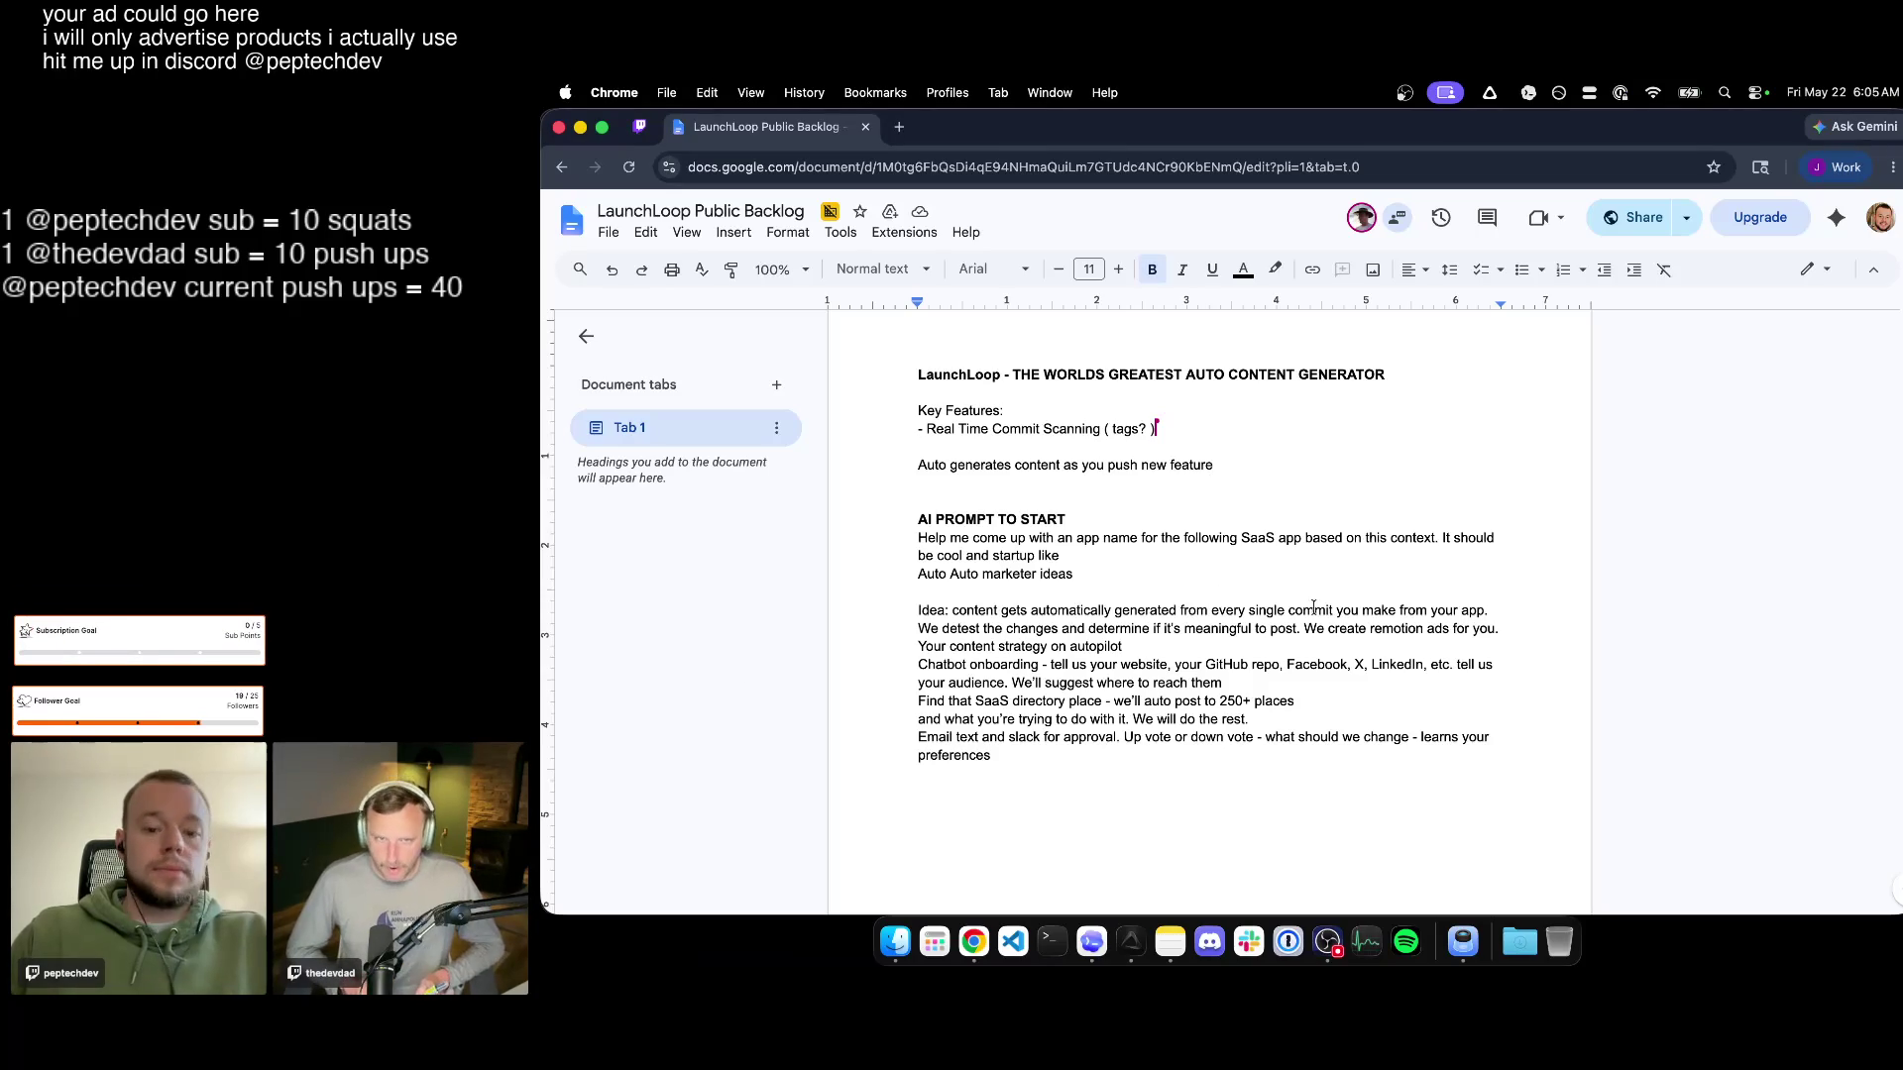
Collapse the pepstreams chat list in Codex, then return to the backlog at the 'new feature' line.
left_click(1092, 942)
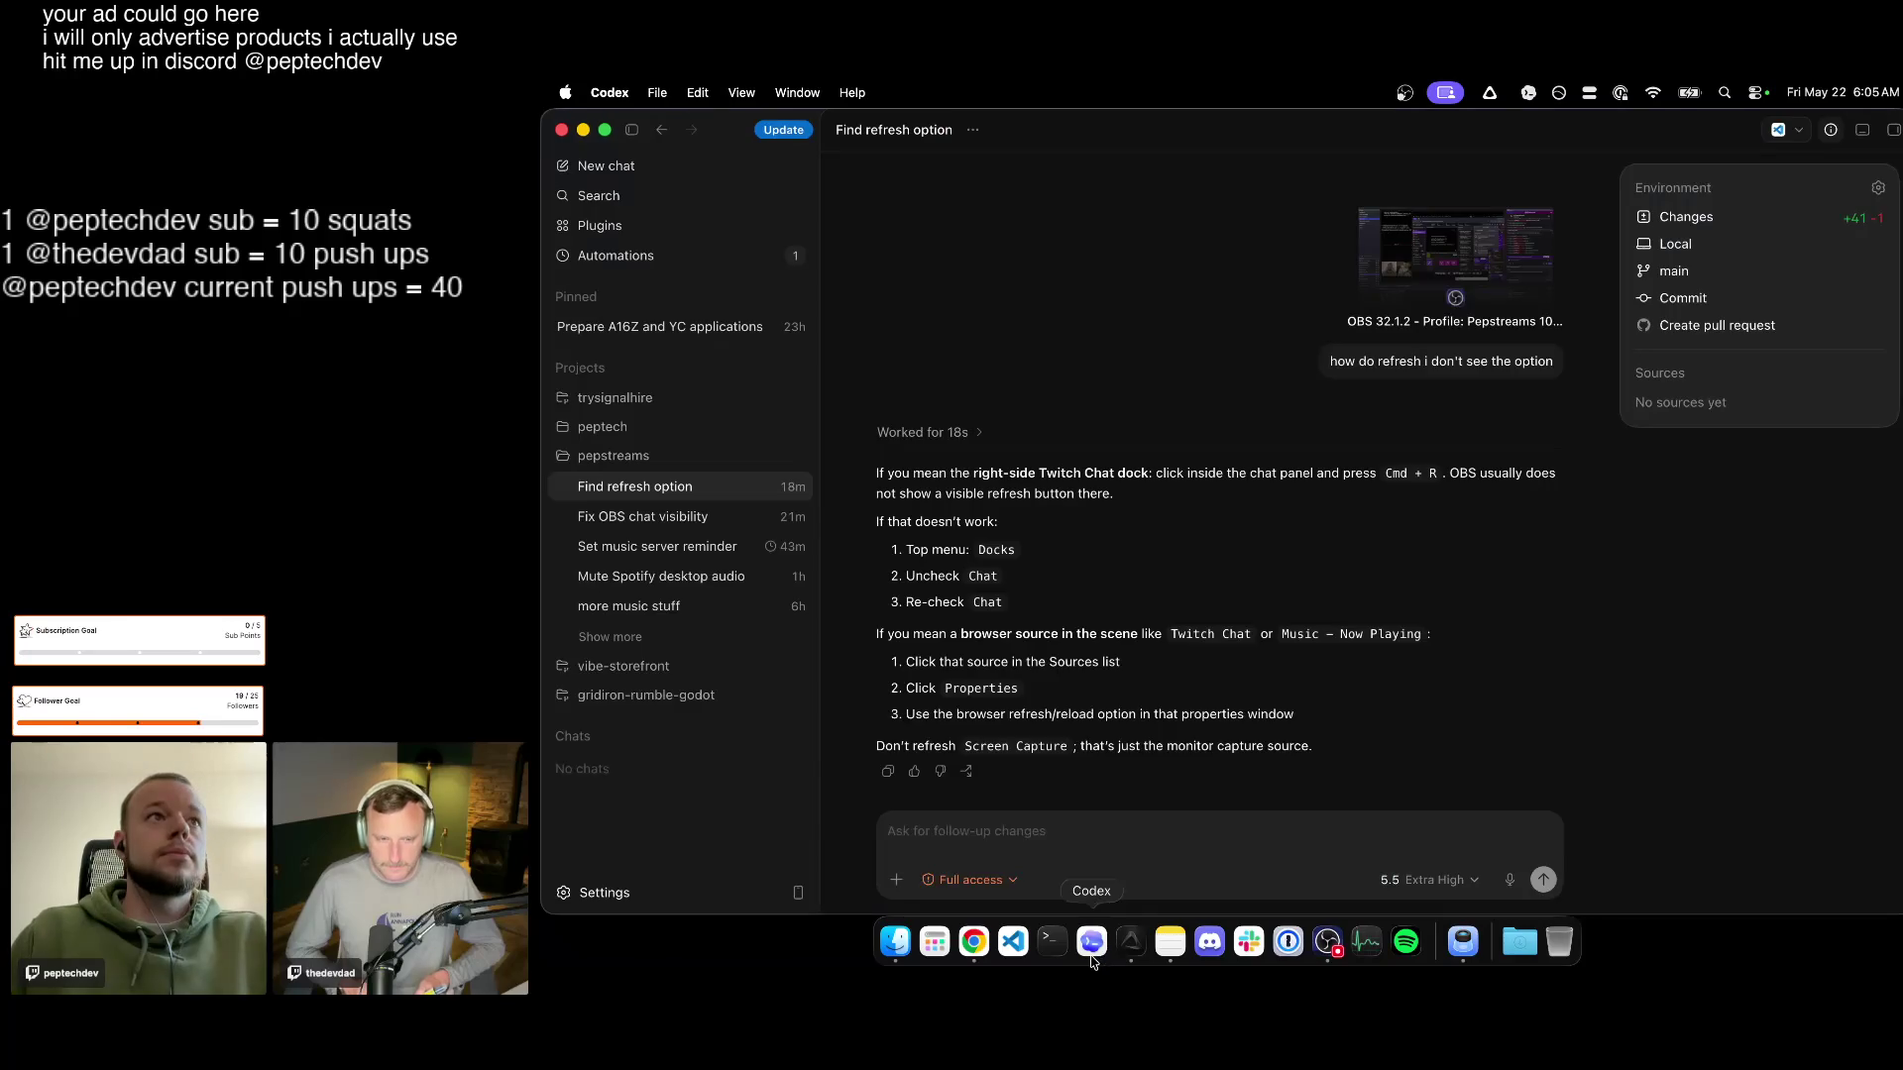
left_click(624, 455)
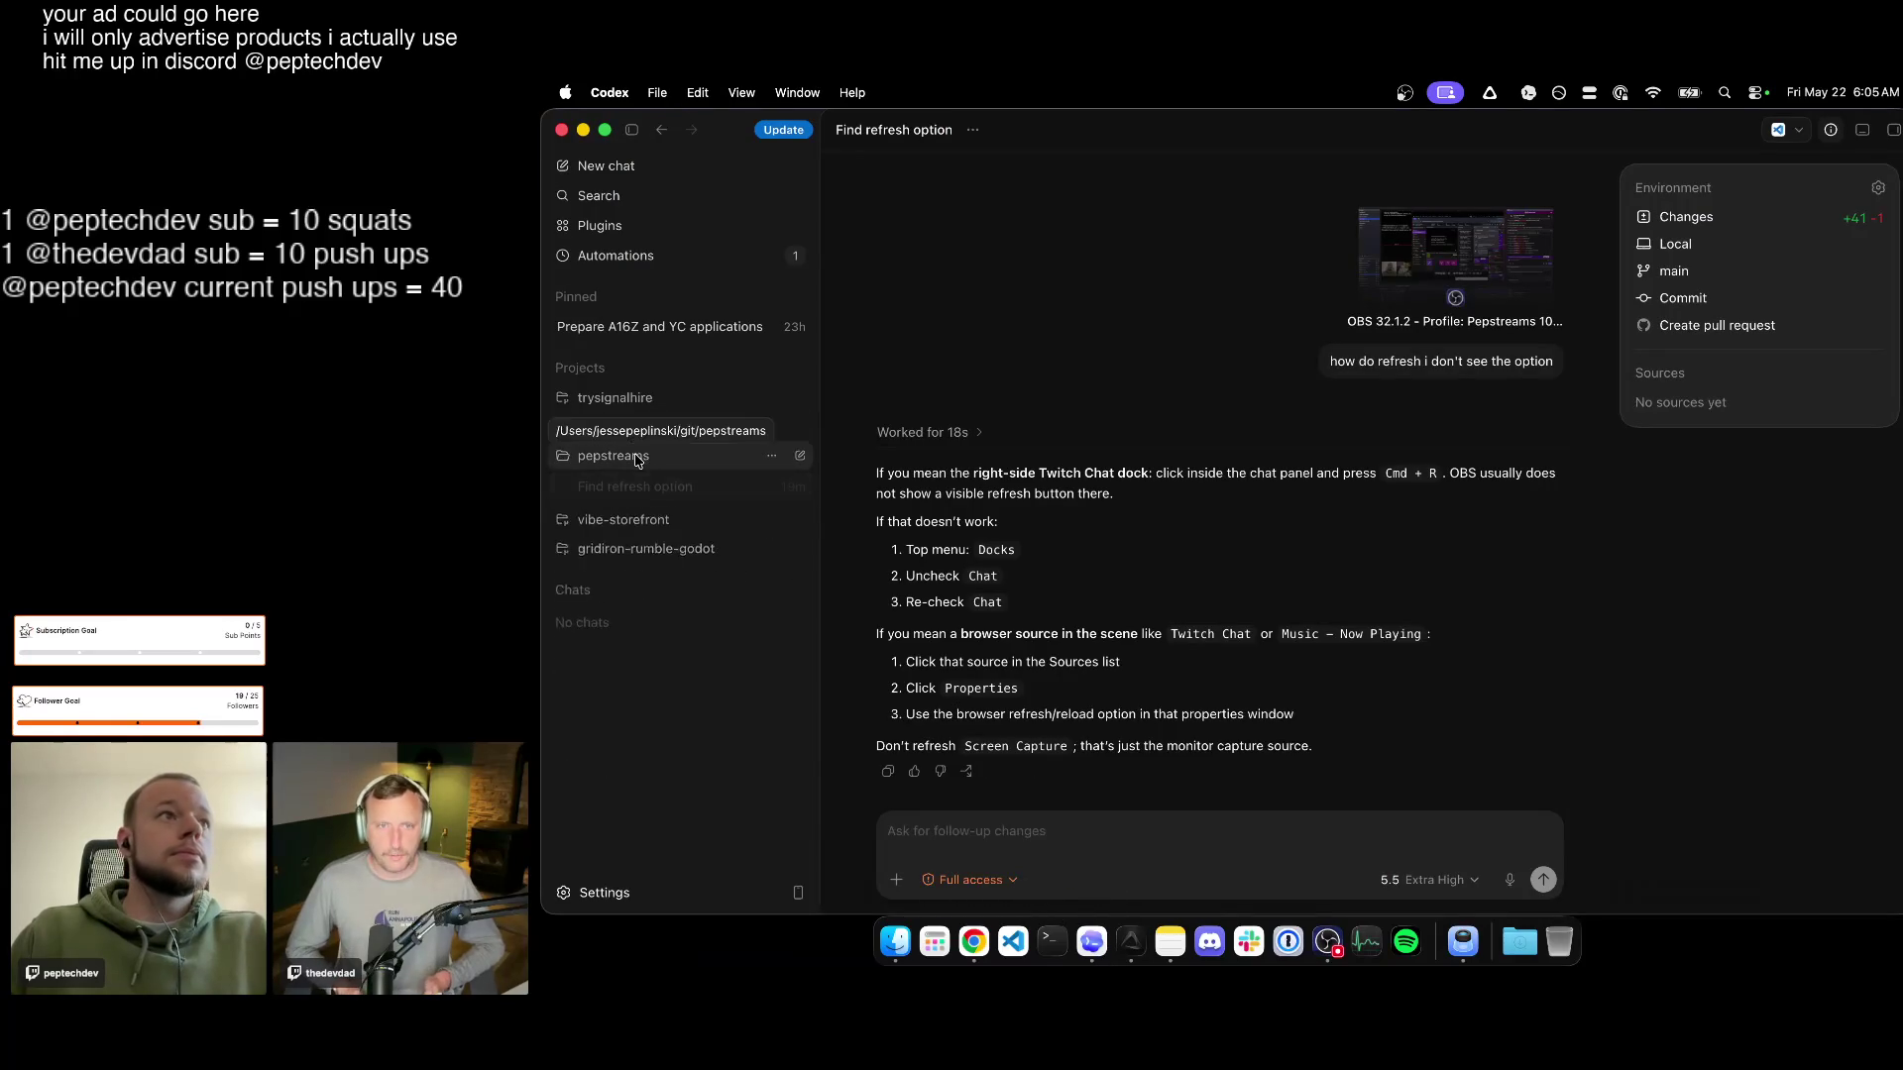
left_click(973, 942)
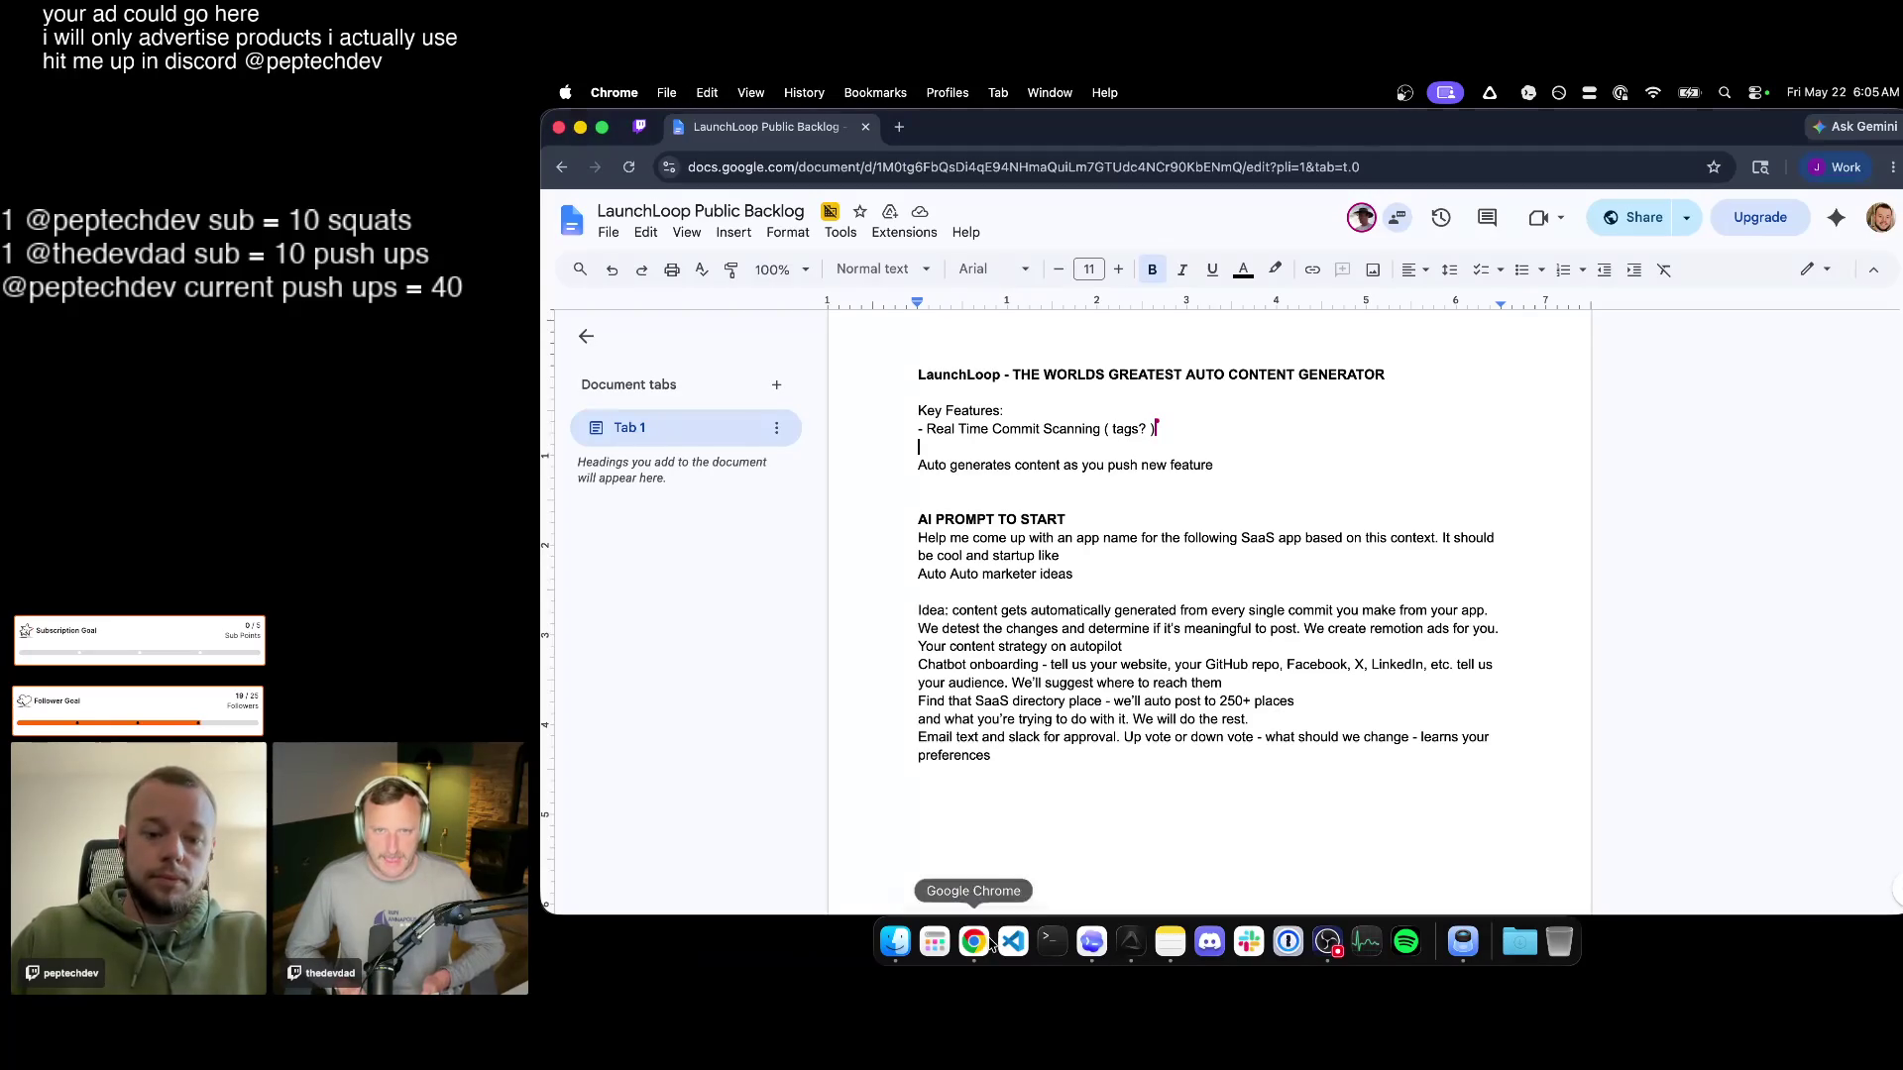
left_click(1260, 463)
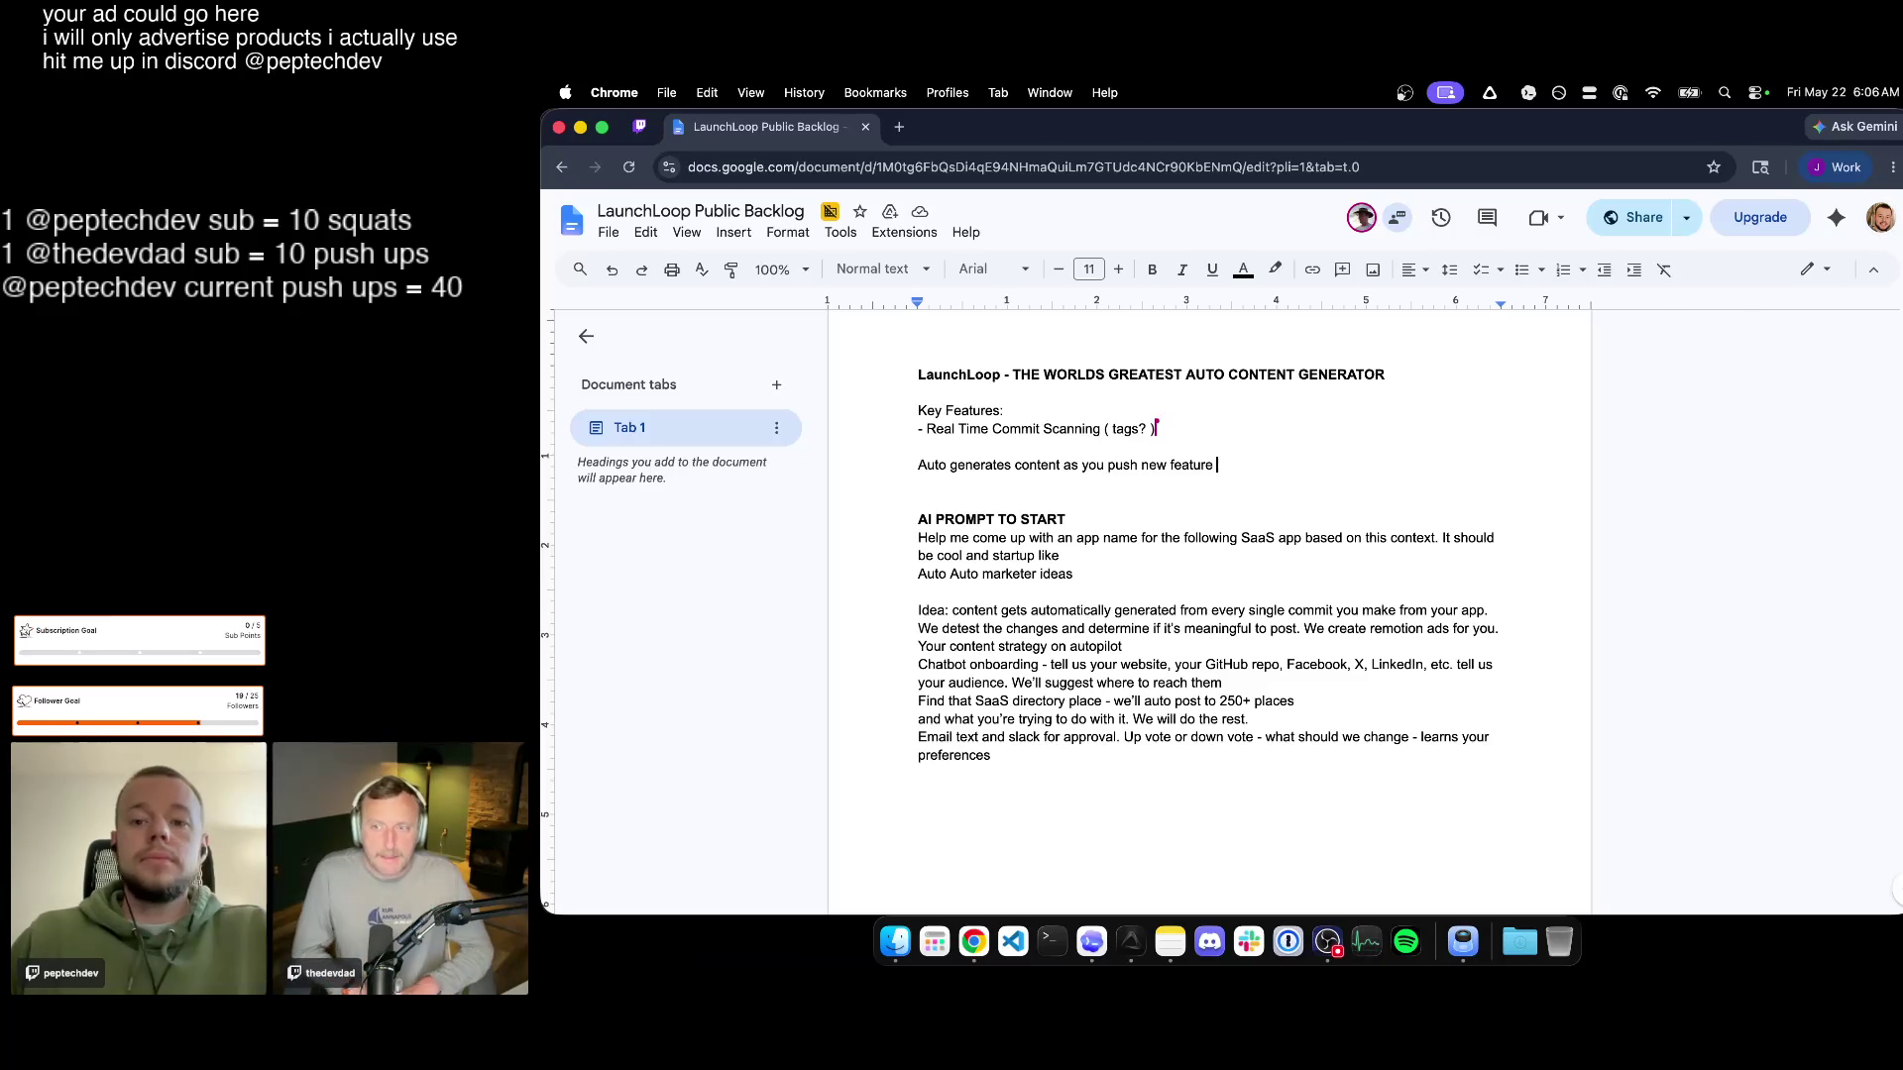
left_click(1216, 464)
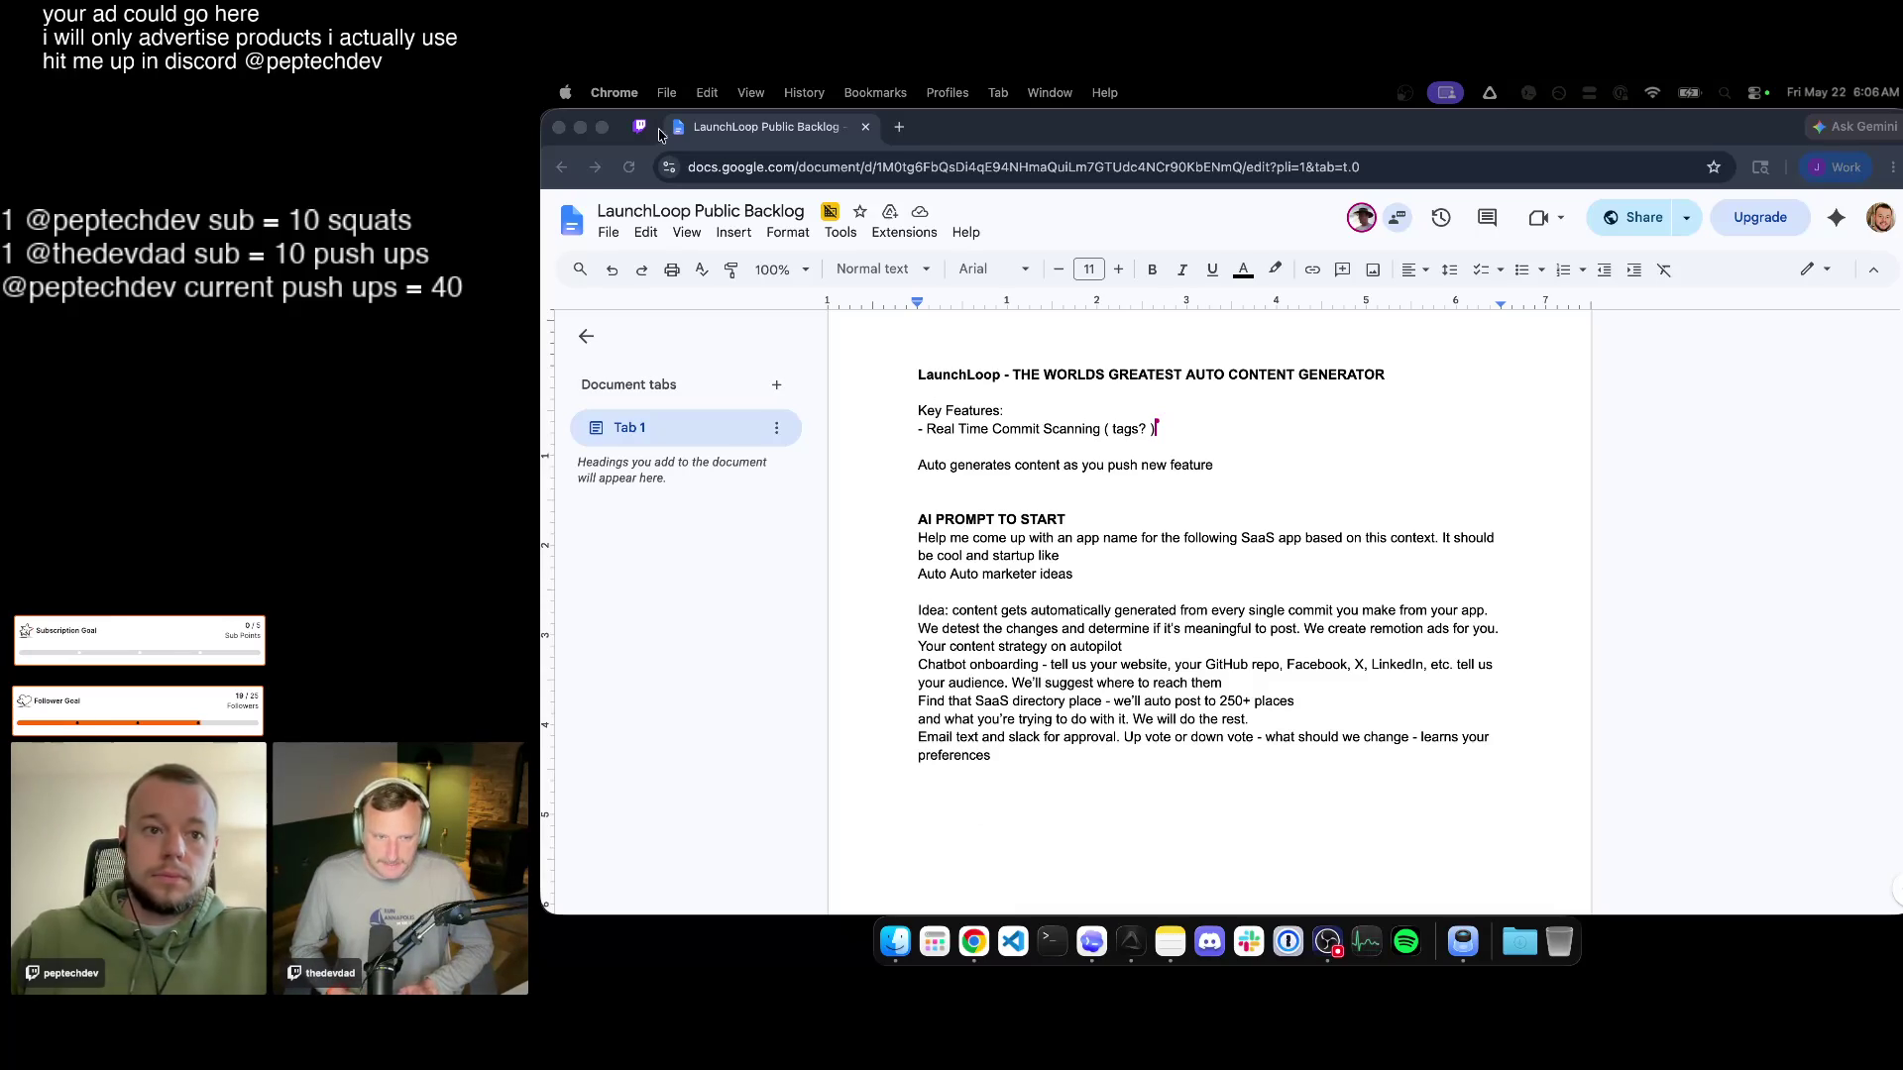
Switch to the pinned Twitch Stream Manager tab.
left_click(640, 125)
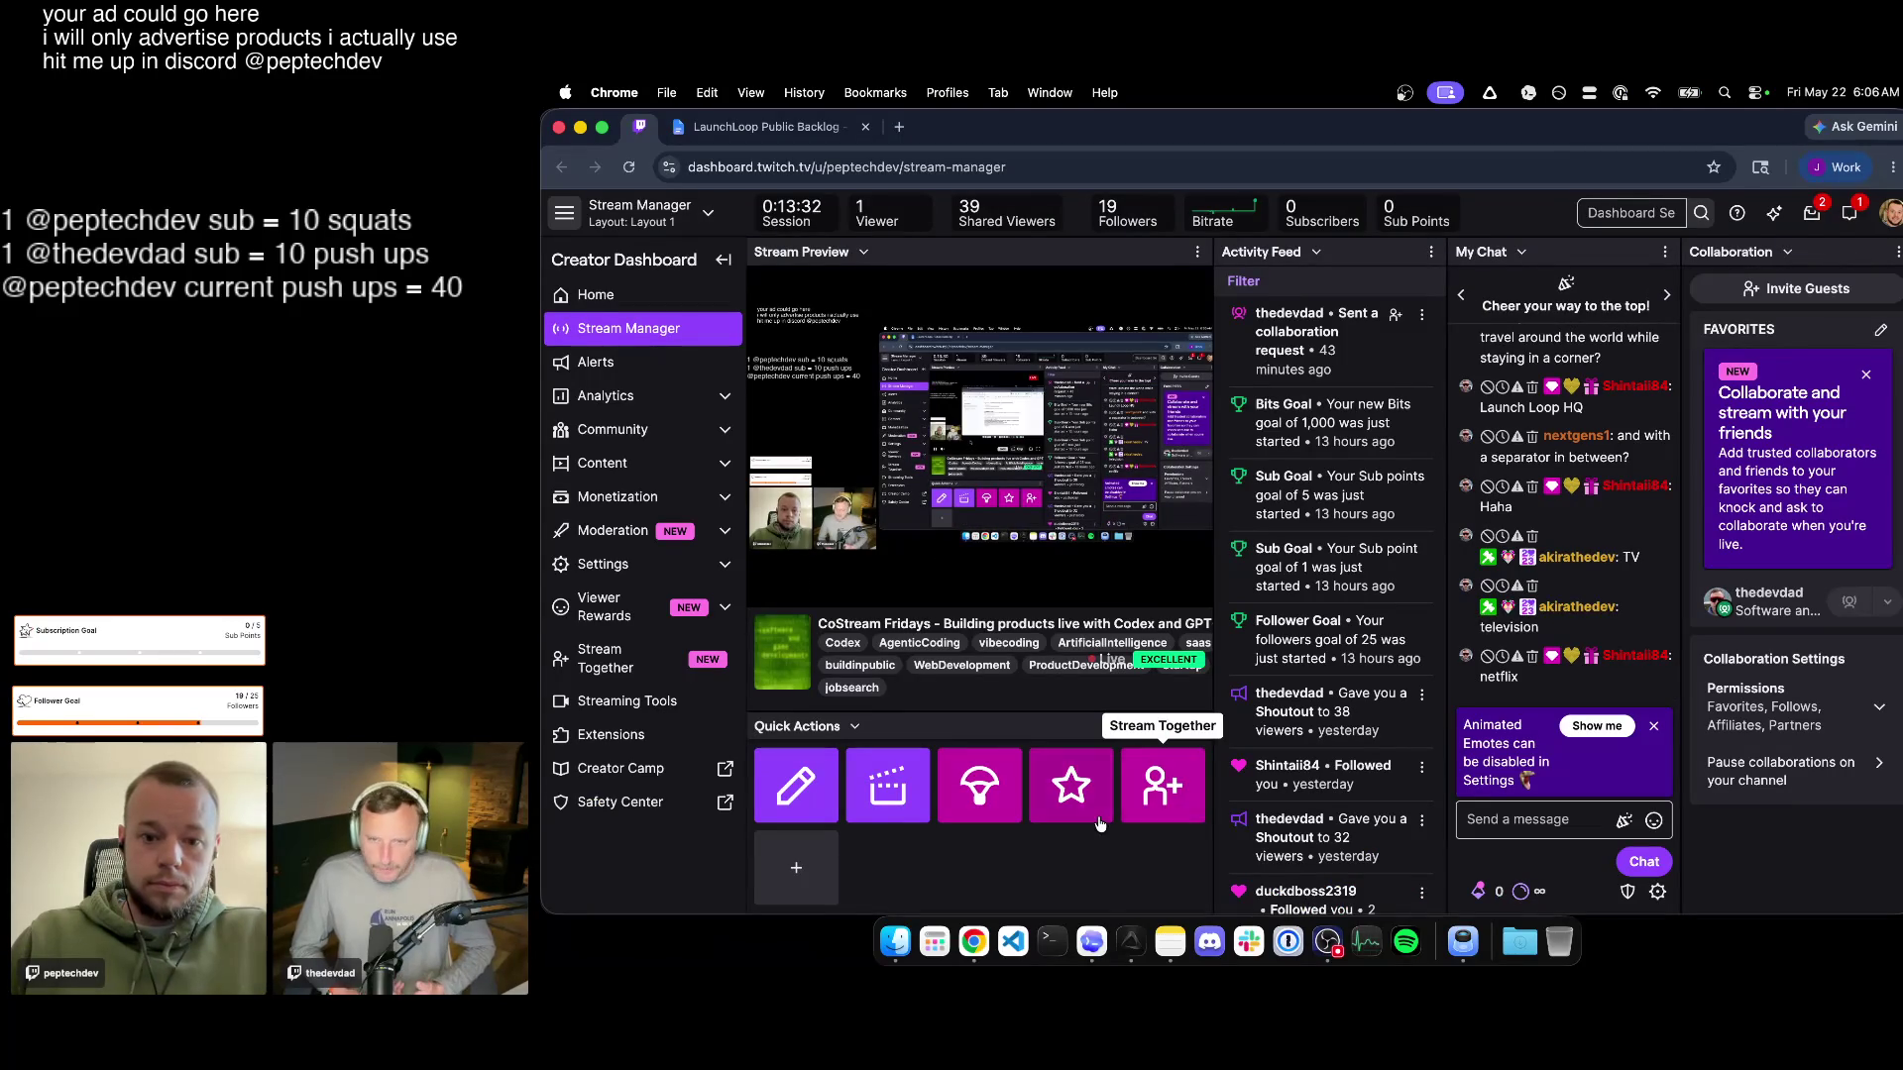
Show the stream chat in the guest-star call window, then bring the Stream Manager forward.
key("ctrl+Up")
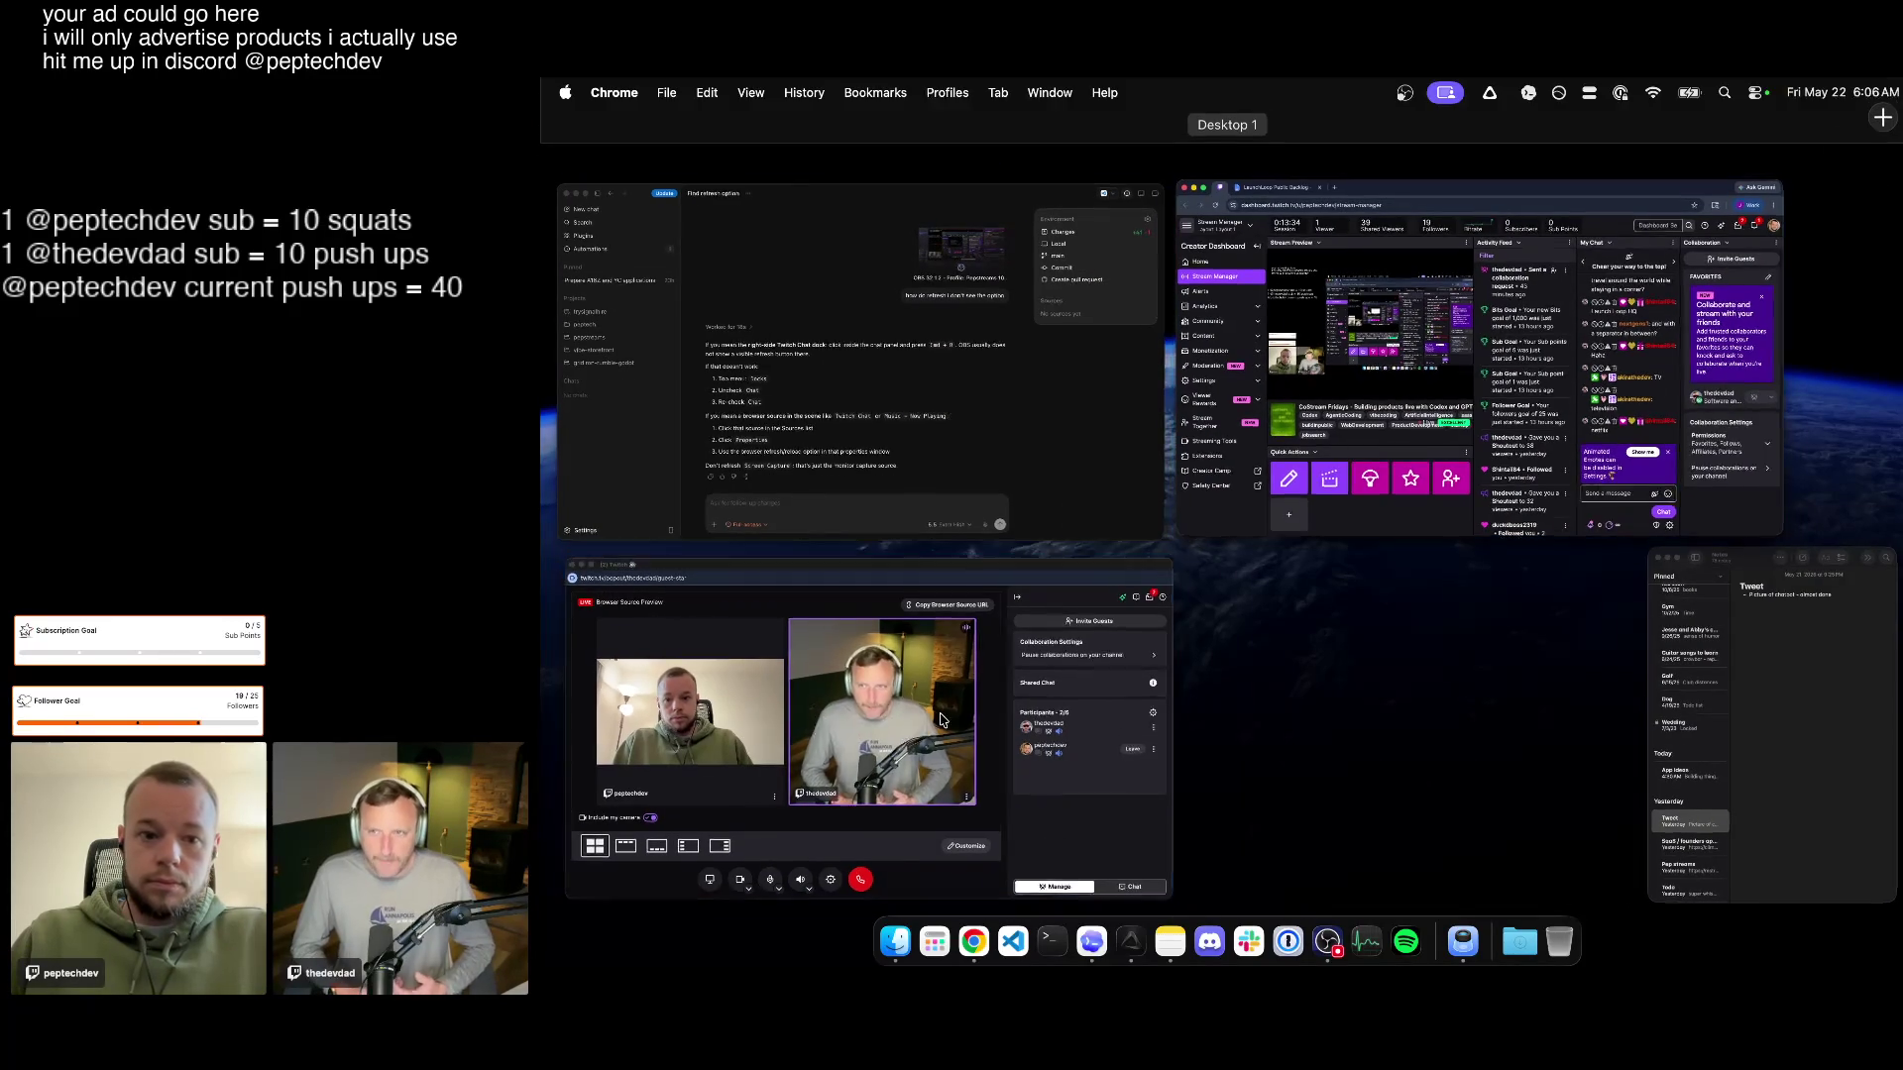
left_click(923, 563)
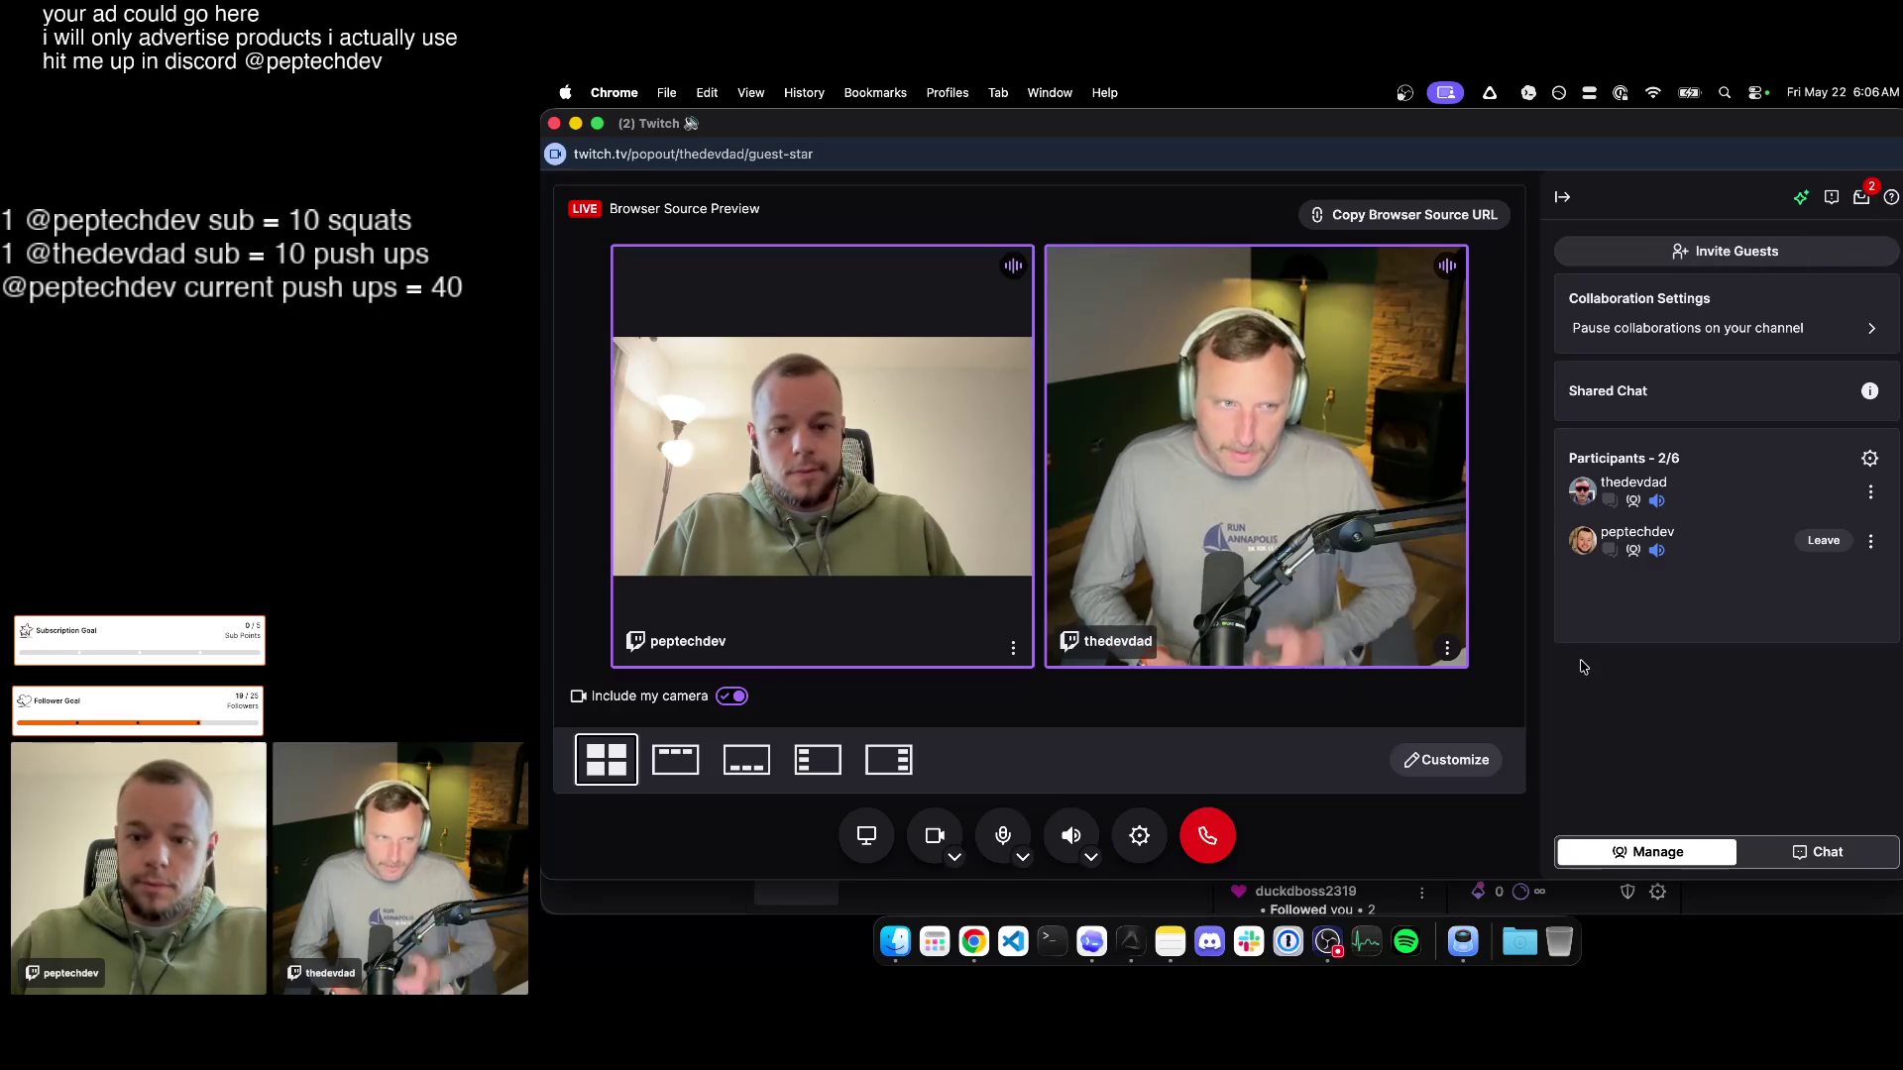
left_click(1821, 851)
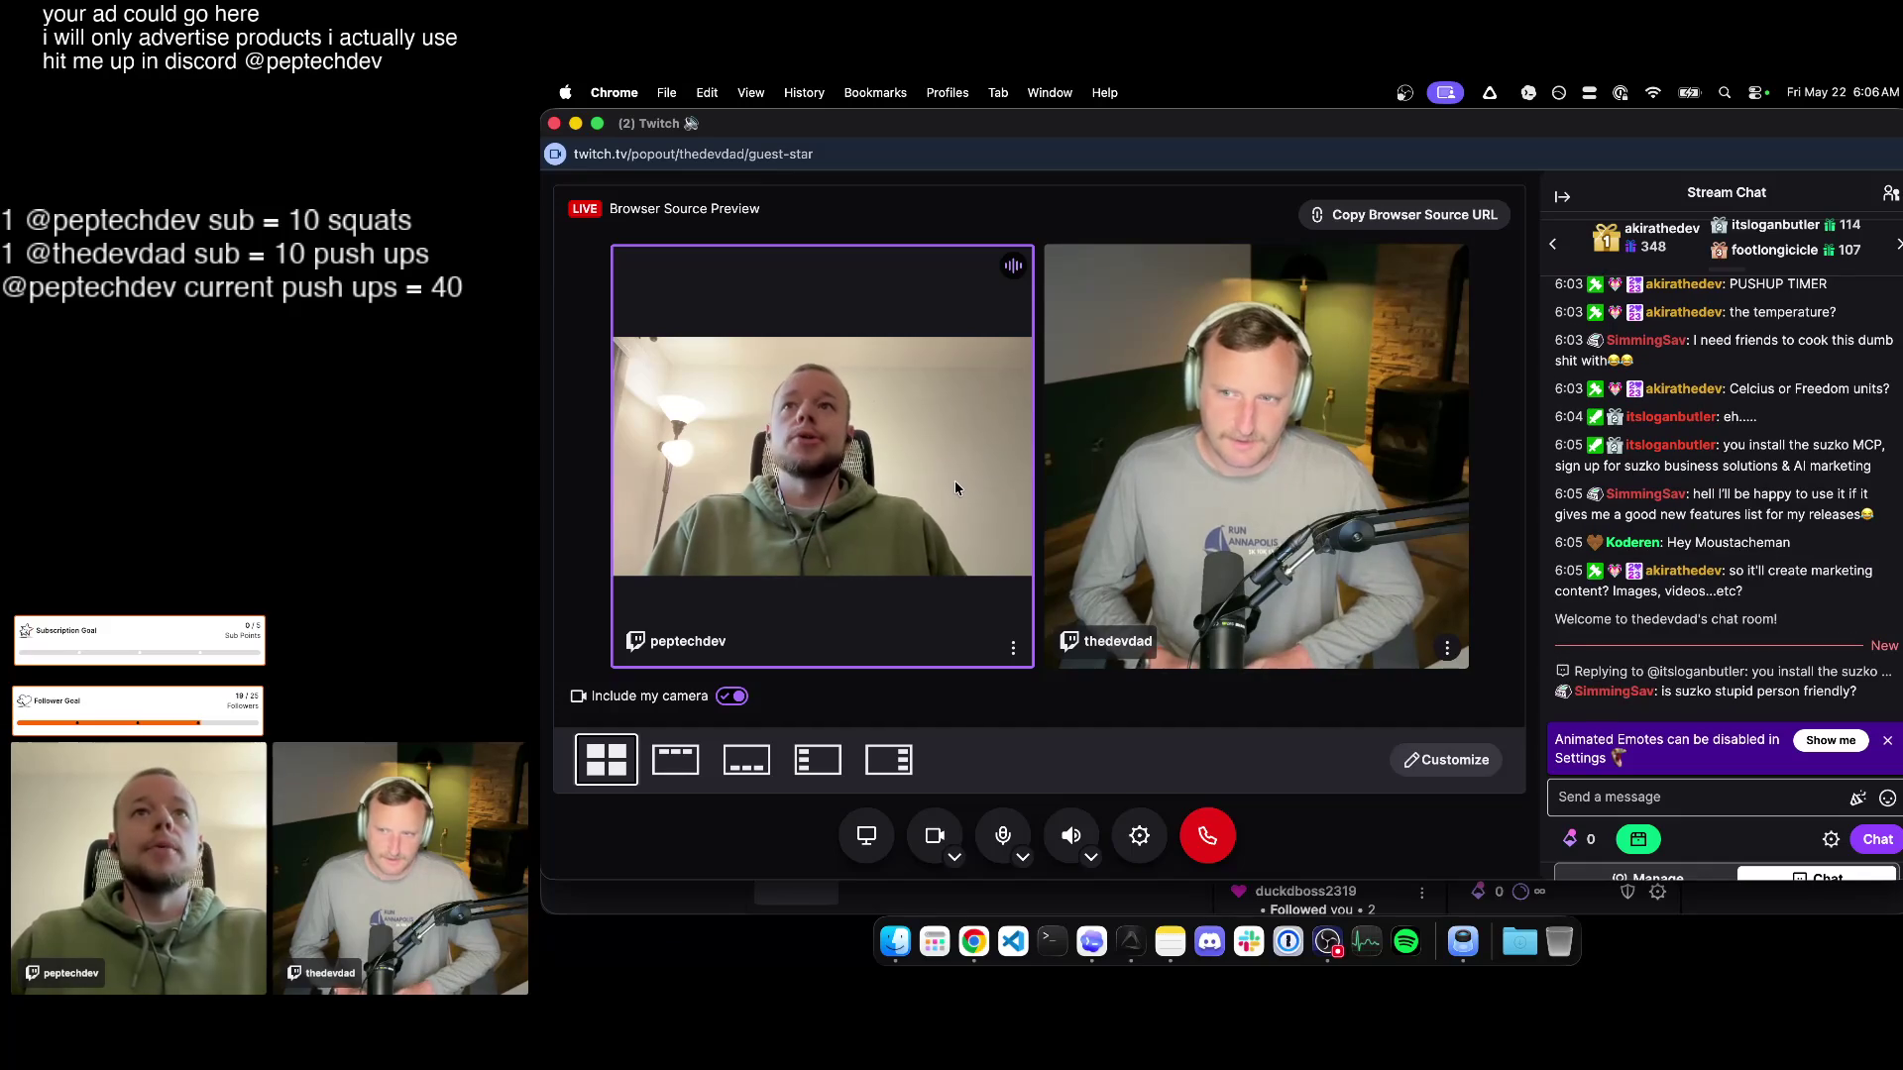
key("ctrl+Up")
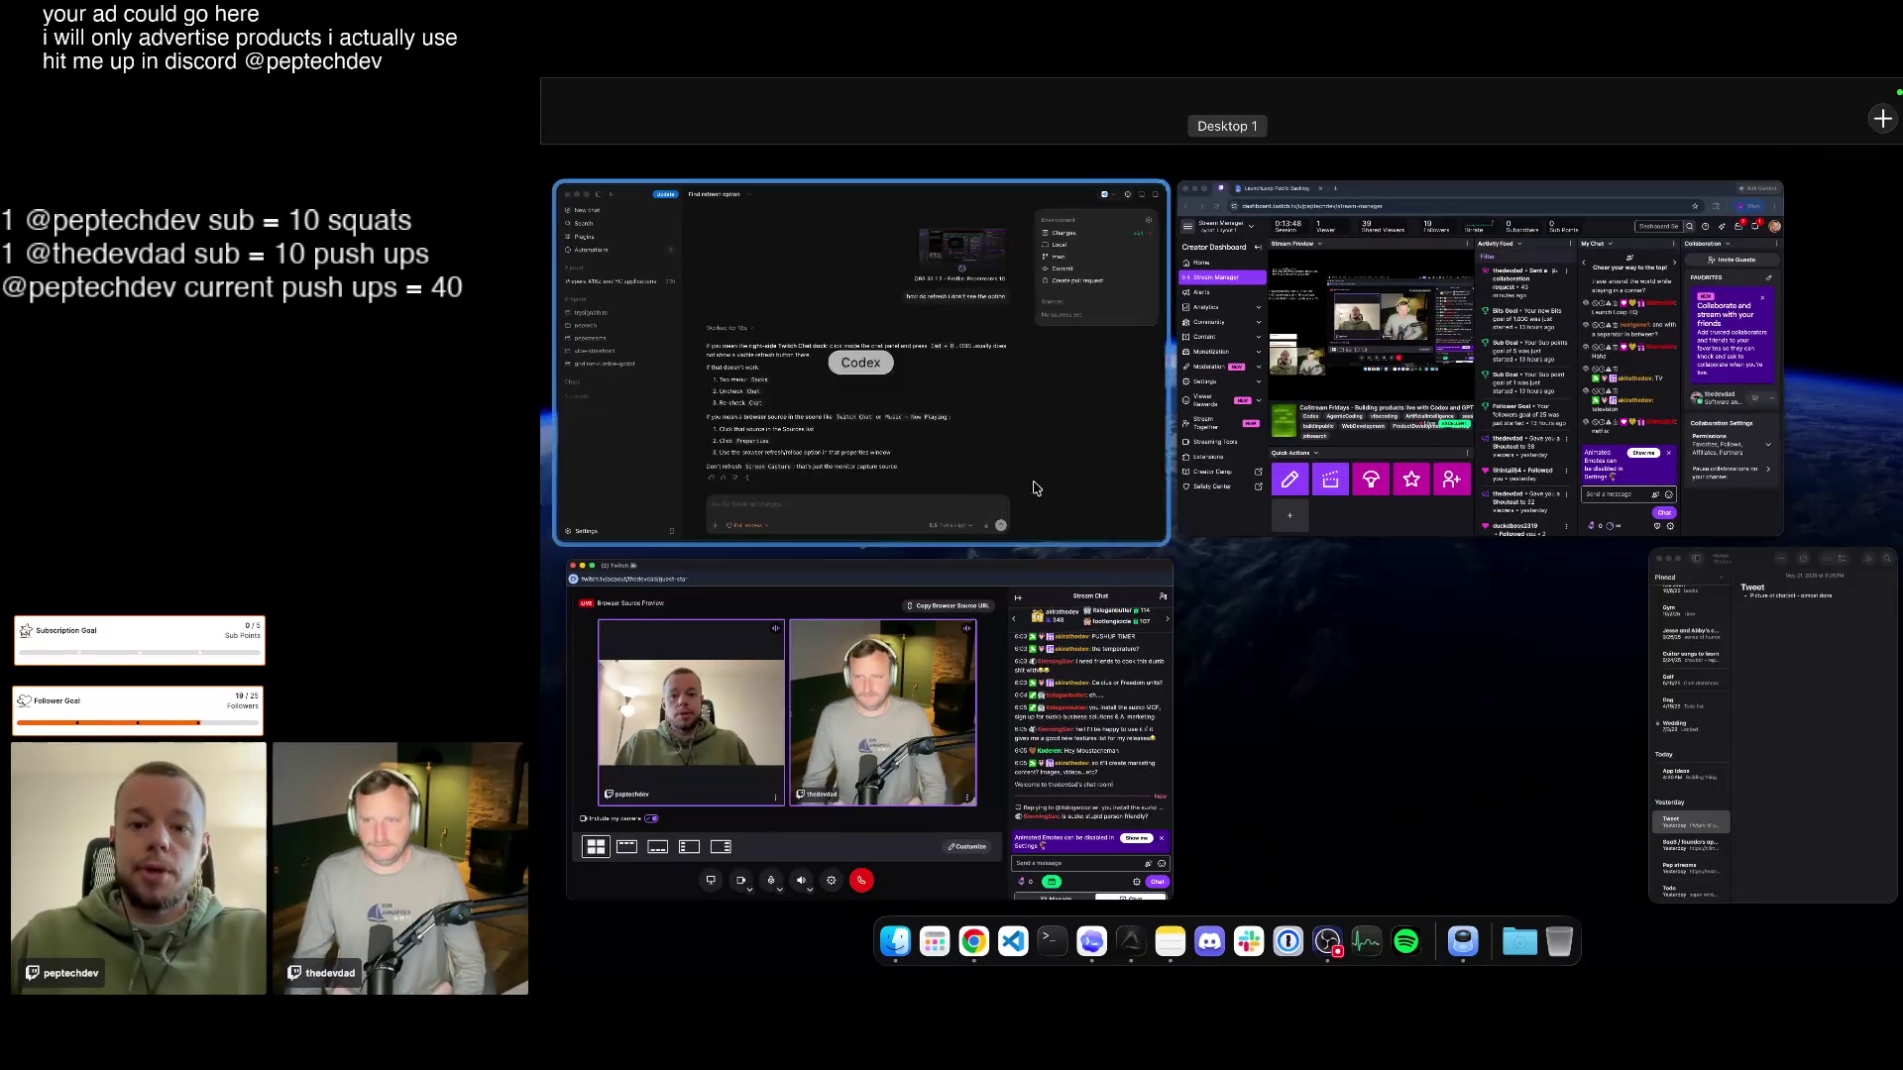
left_click(1434, 364)
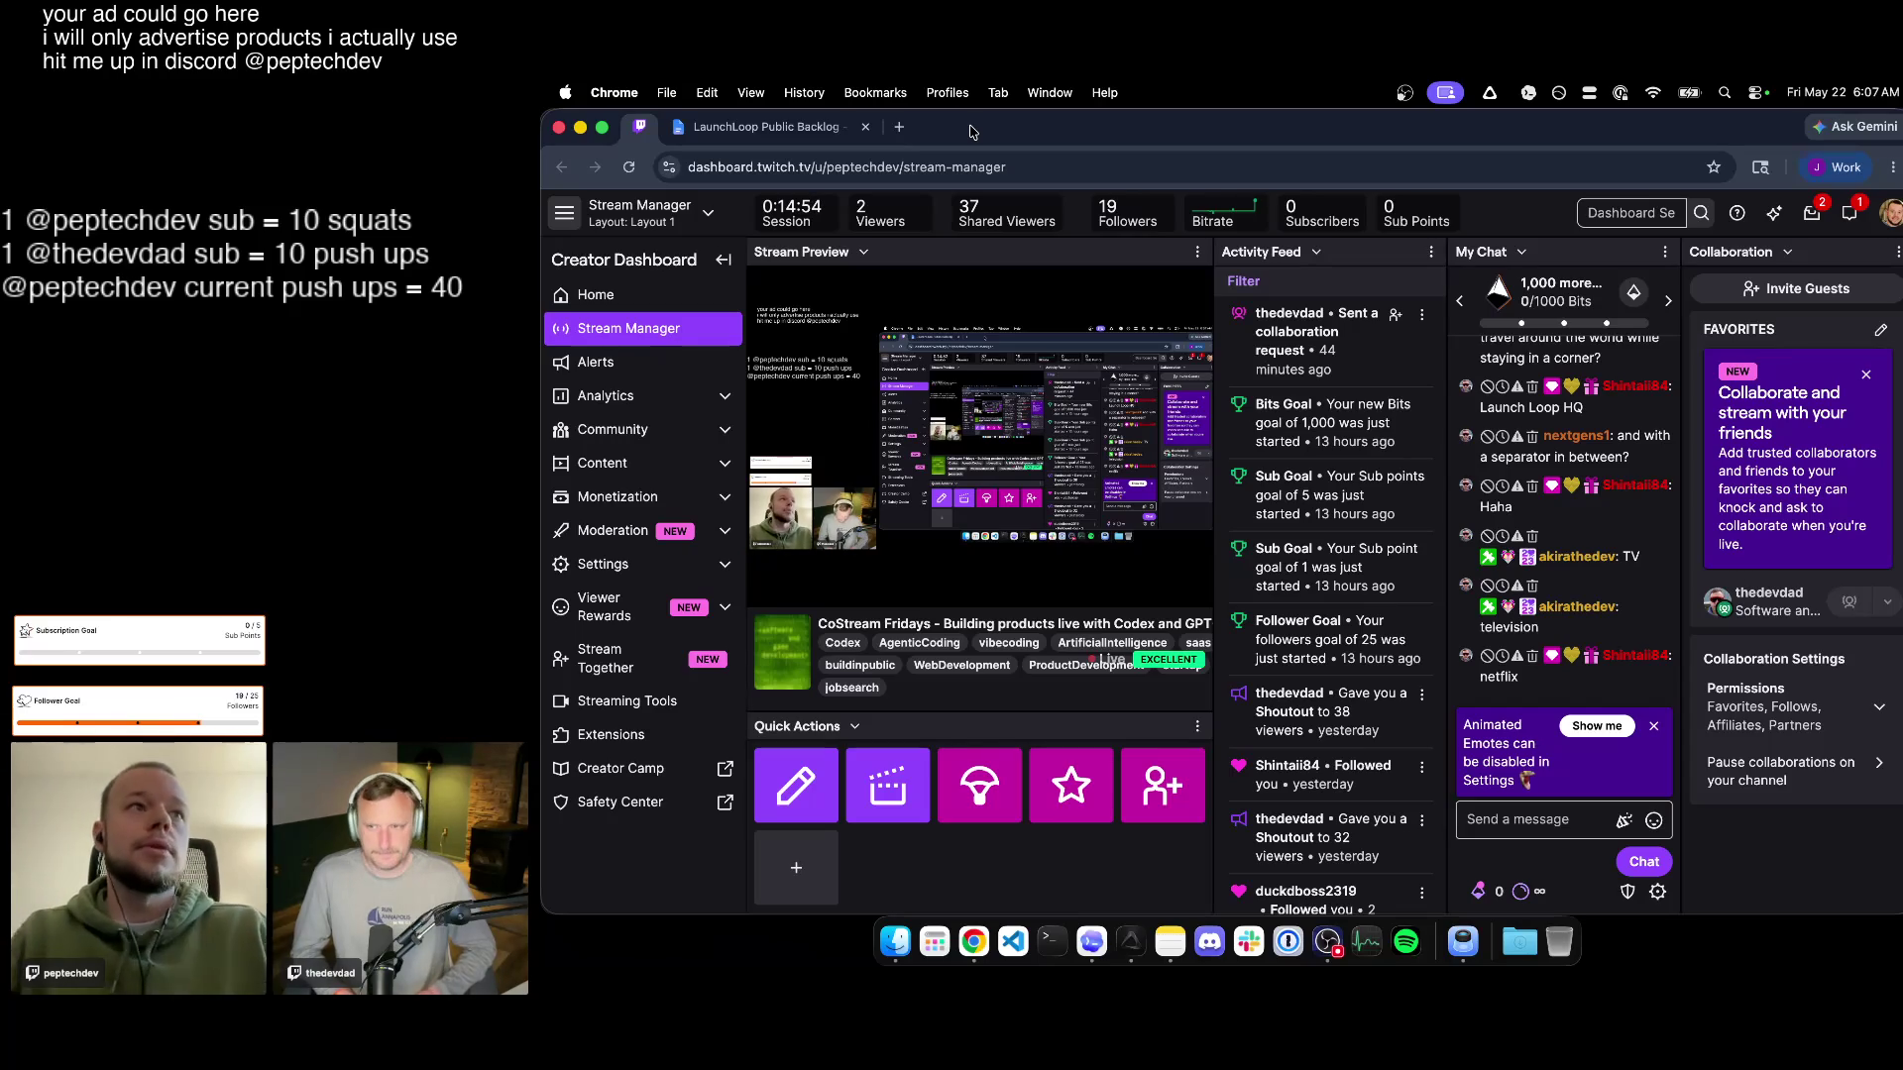
Bring the LaunchLoop Public Backlog document window to the front.
left_click(779, 136)
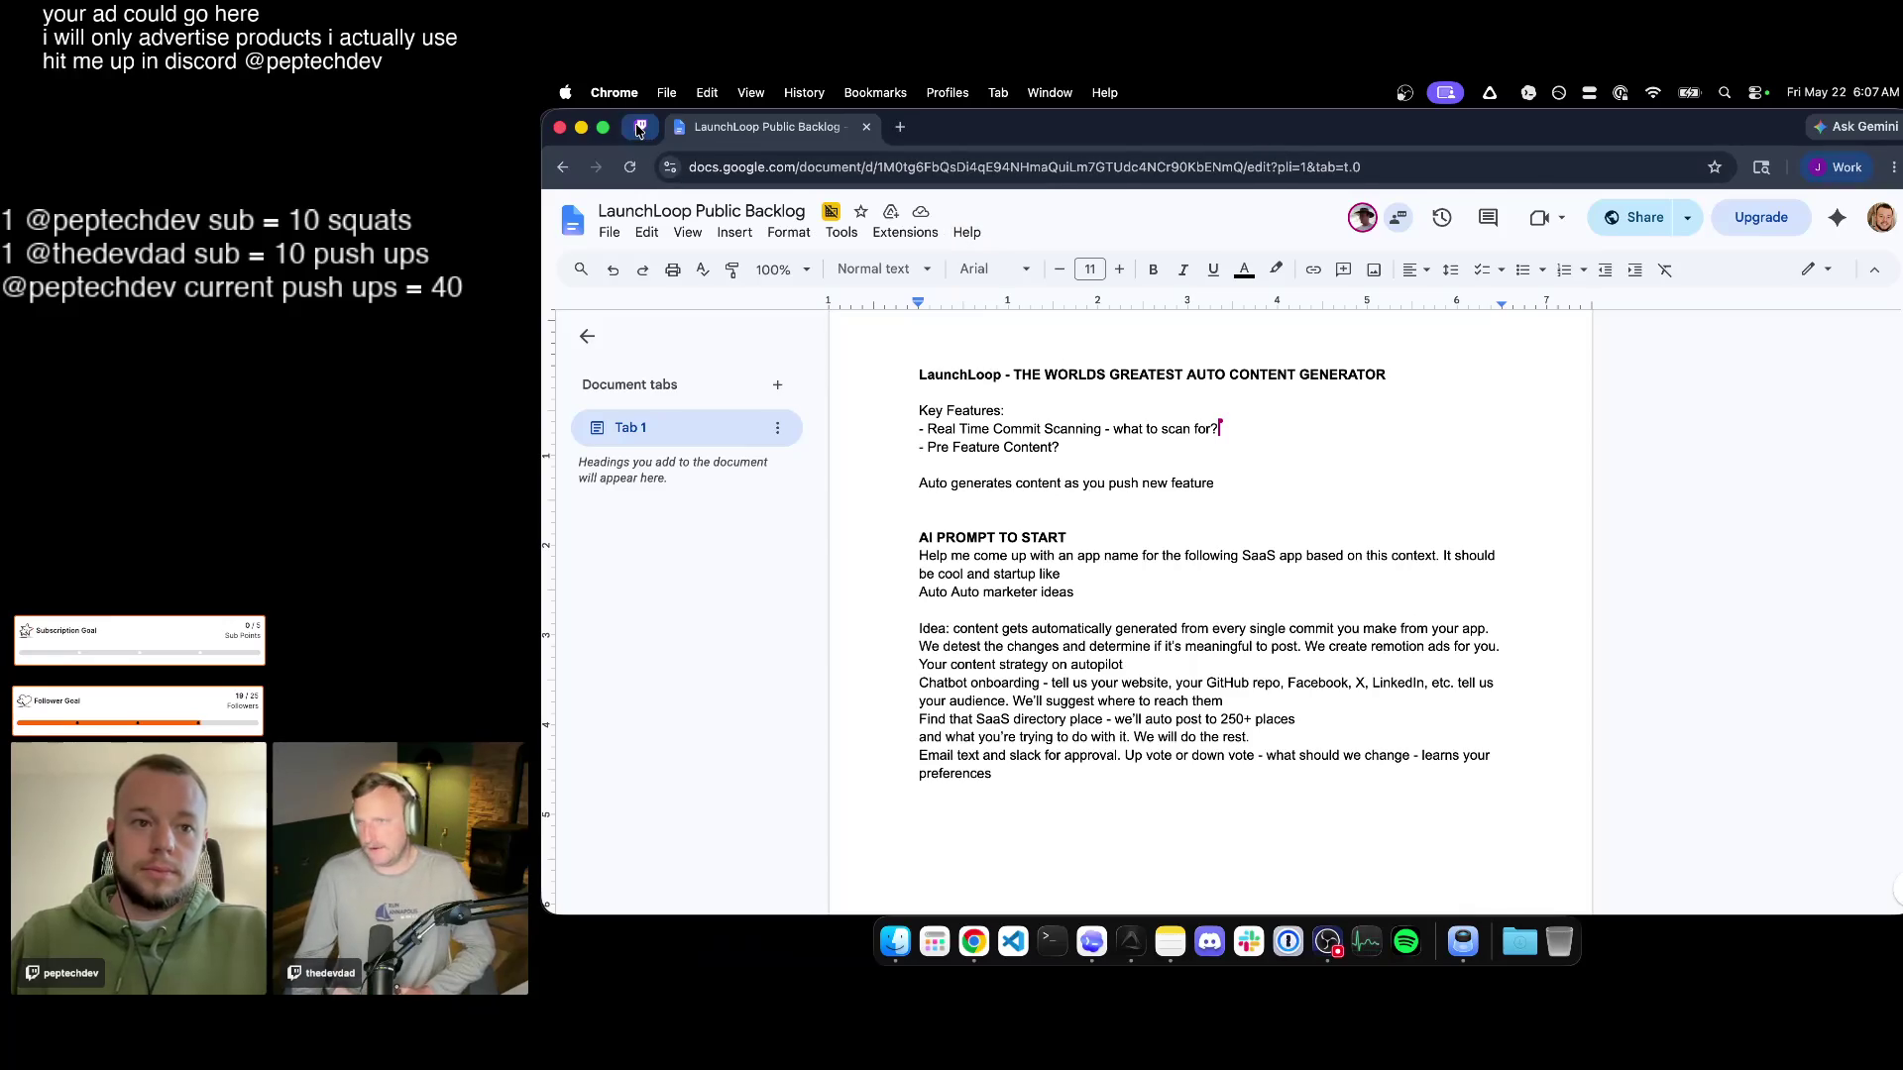
left_click(639, 127)
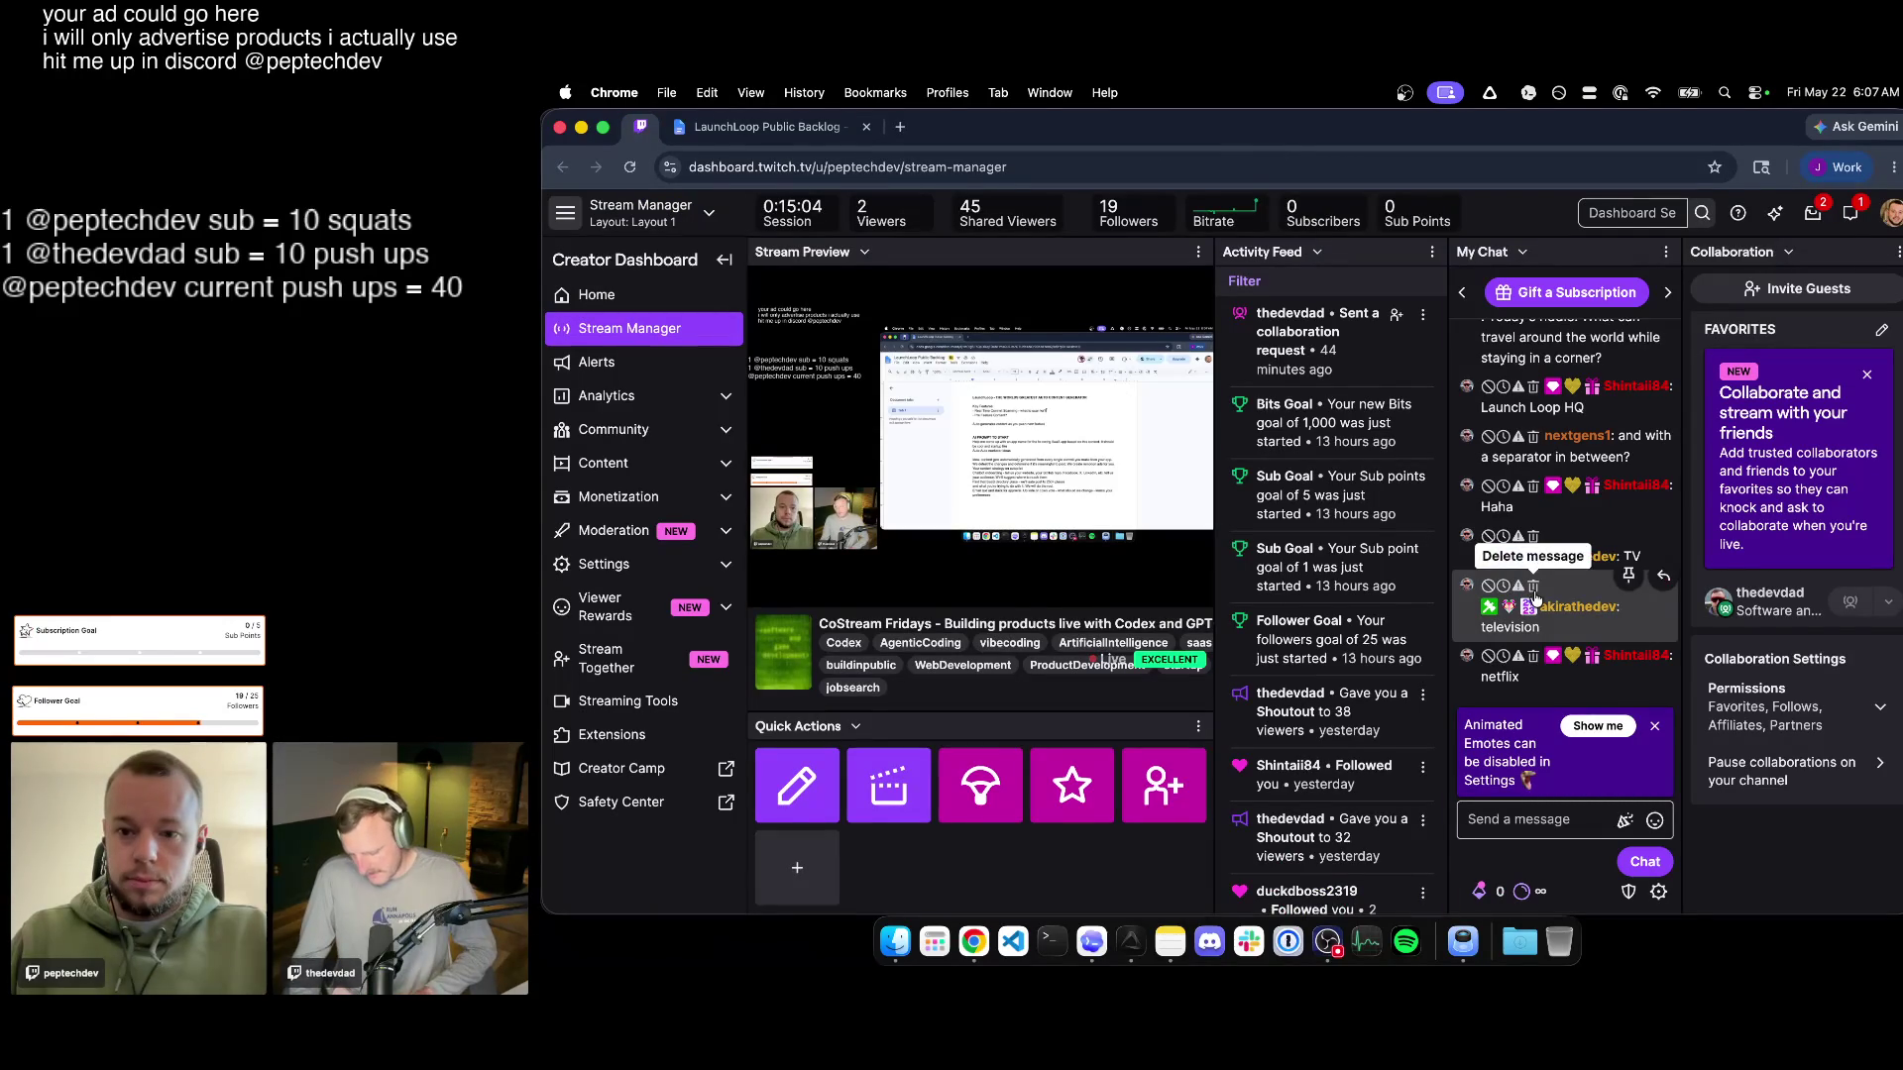
left_click(766, 127)
key("ctrl+Up")
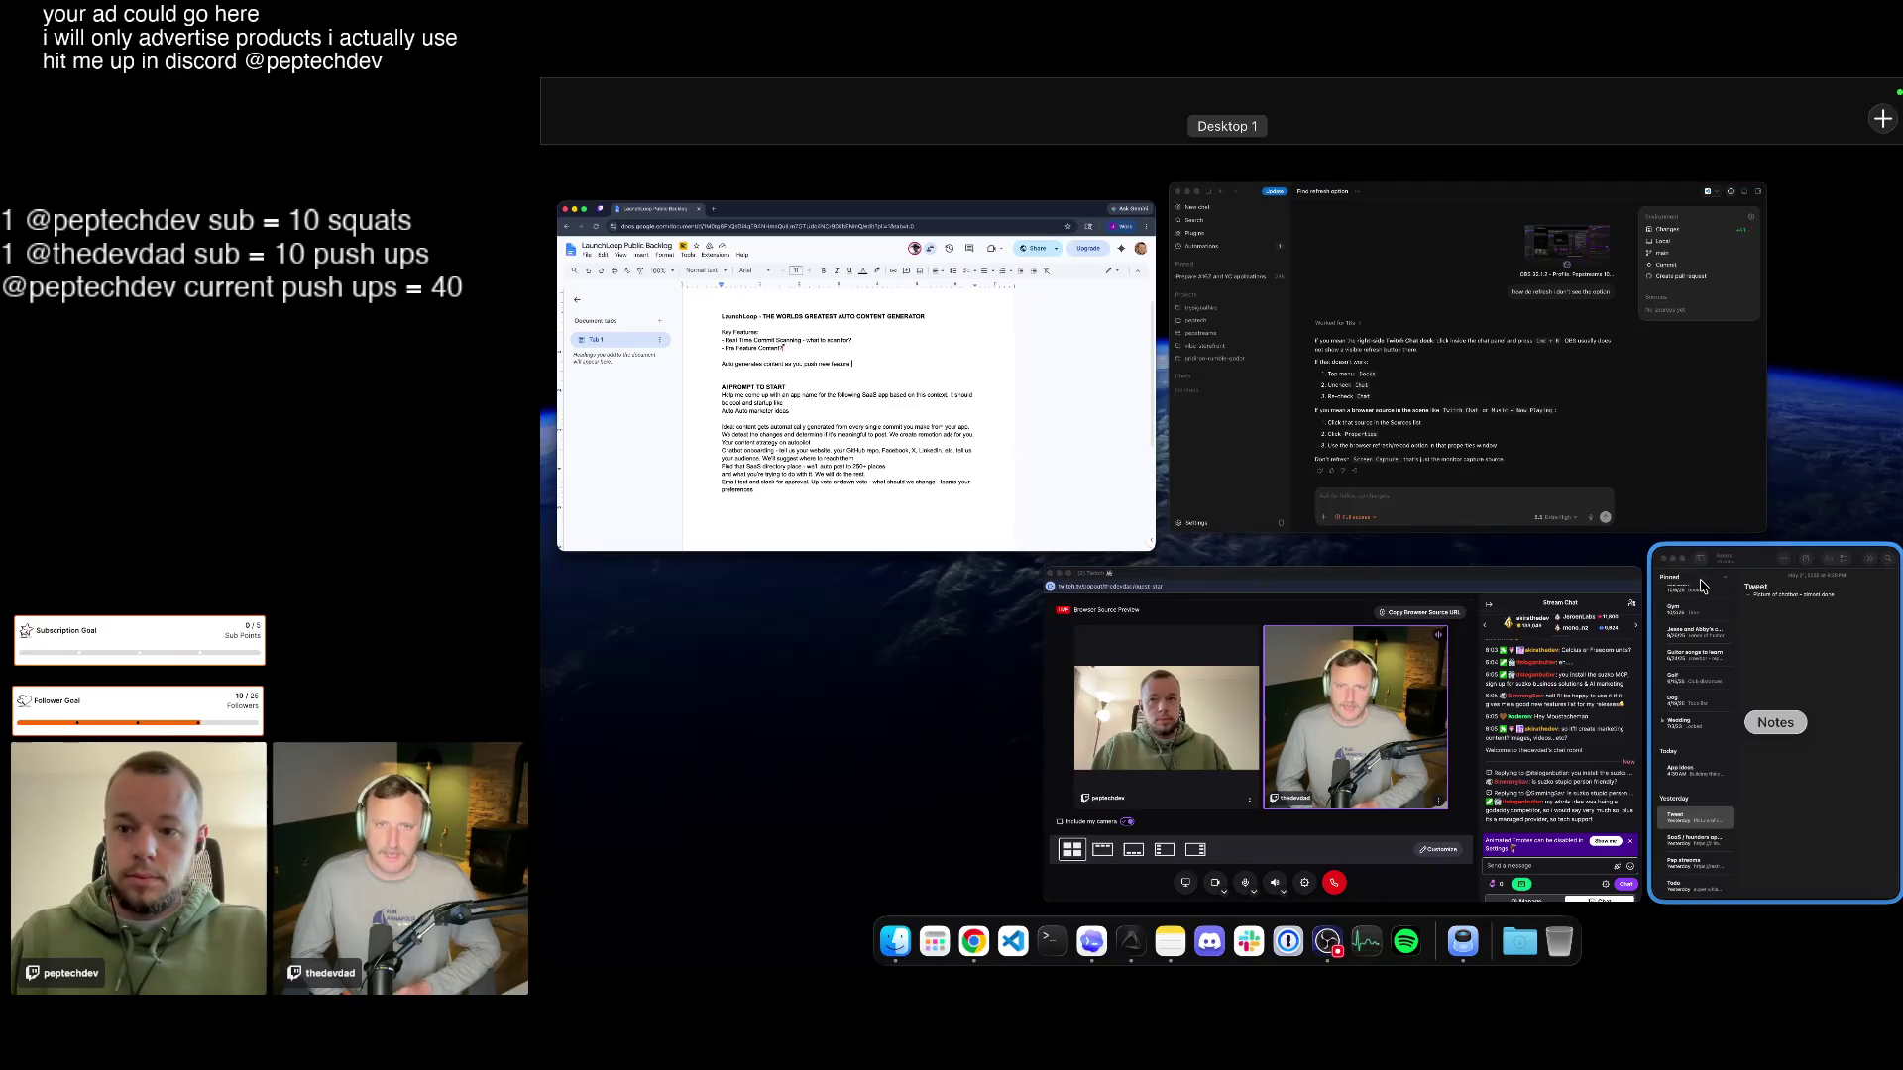
left_click(1078, 480)
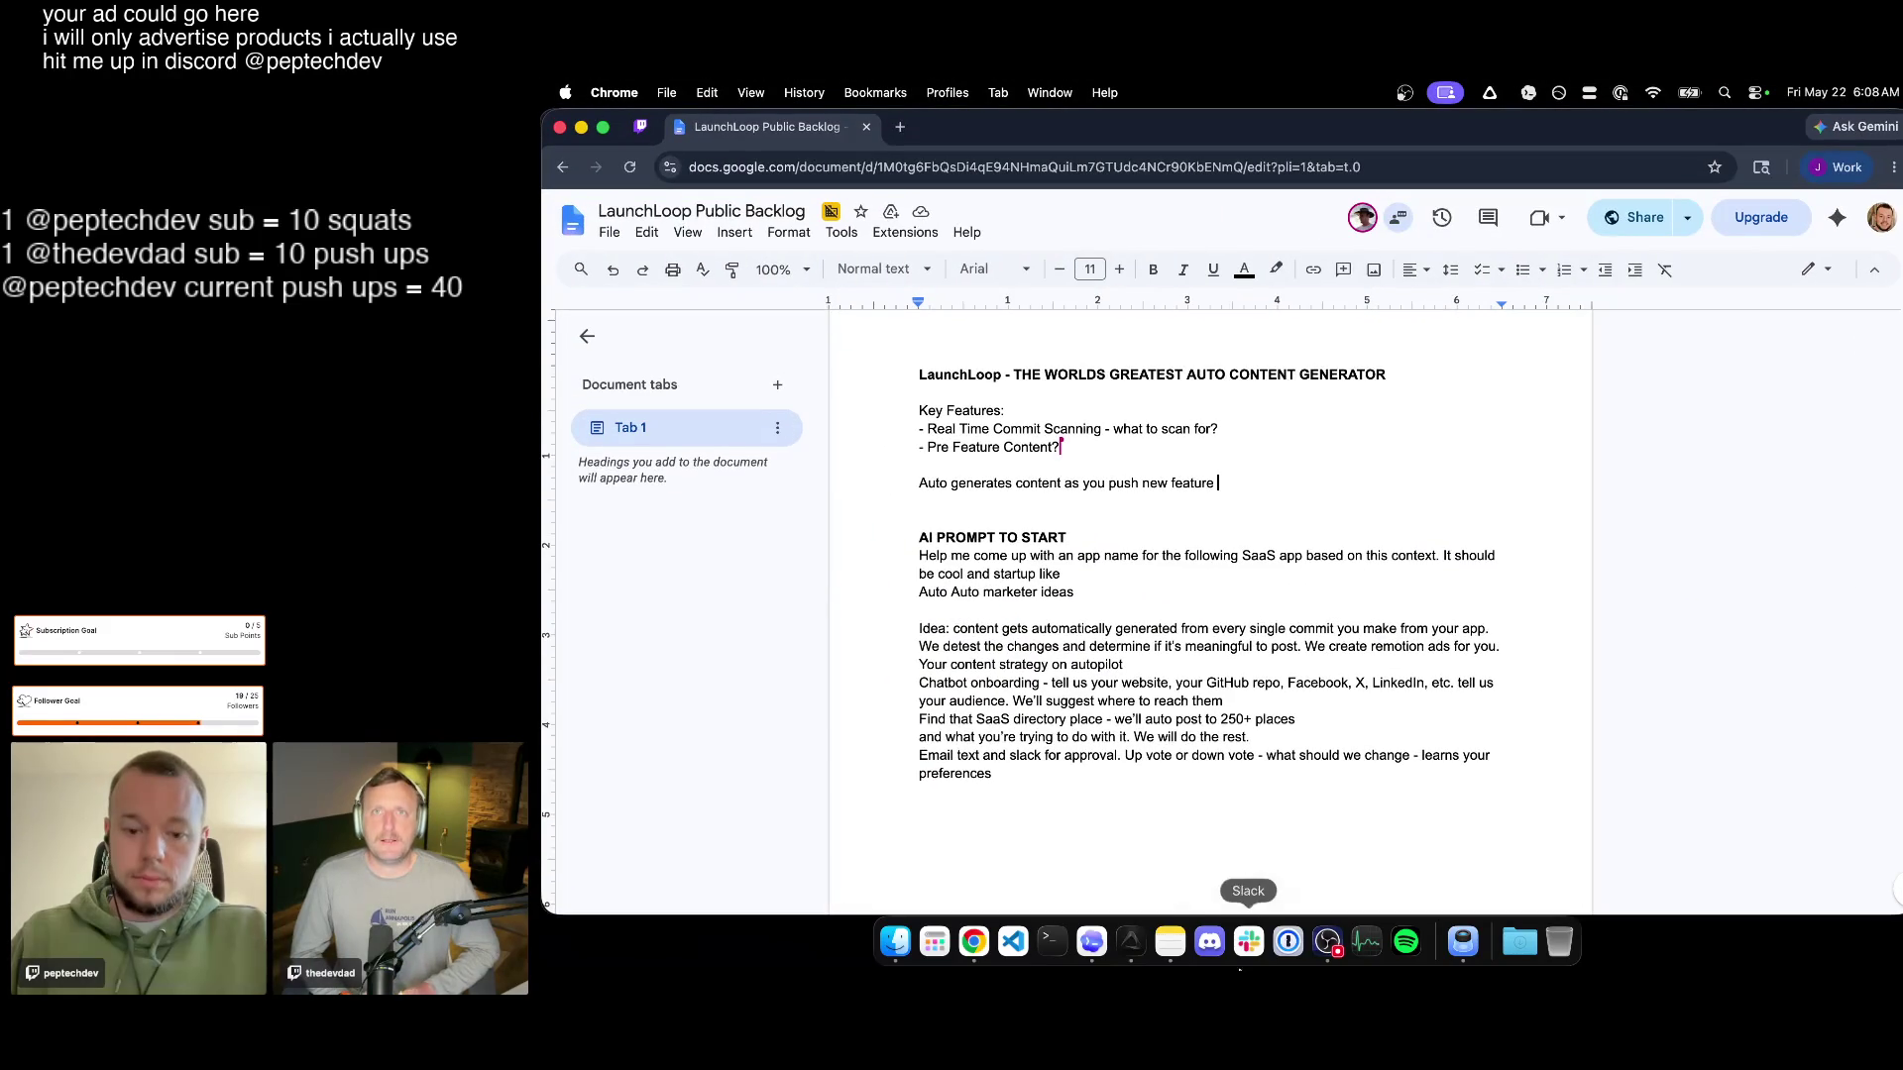
Quit the Notes and superwhisper apps from the Dock and resume editing the backlog.
right_click(1169, 940)
left_click(1182, 876)
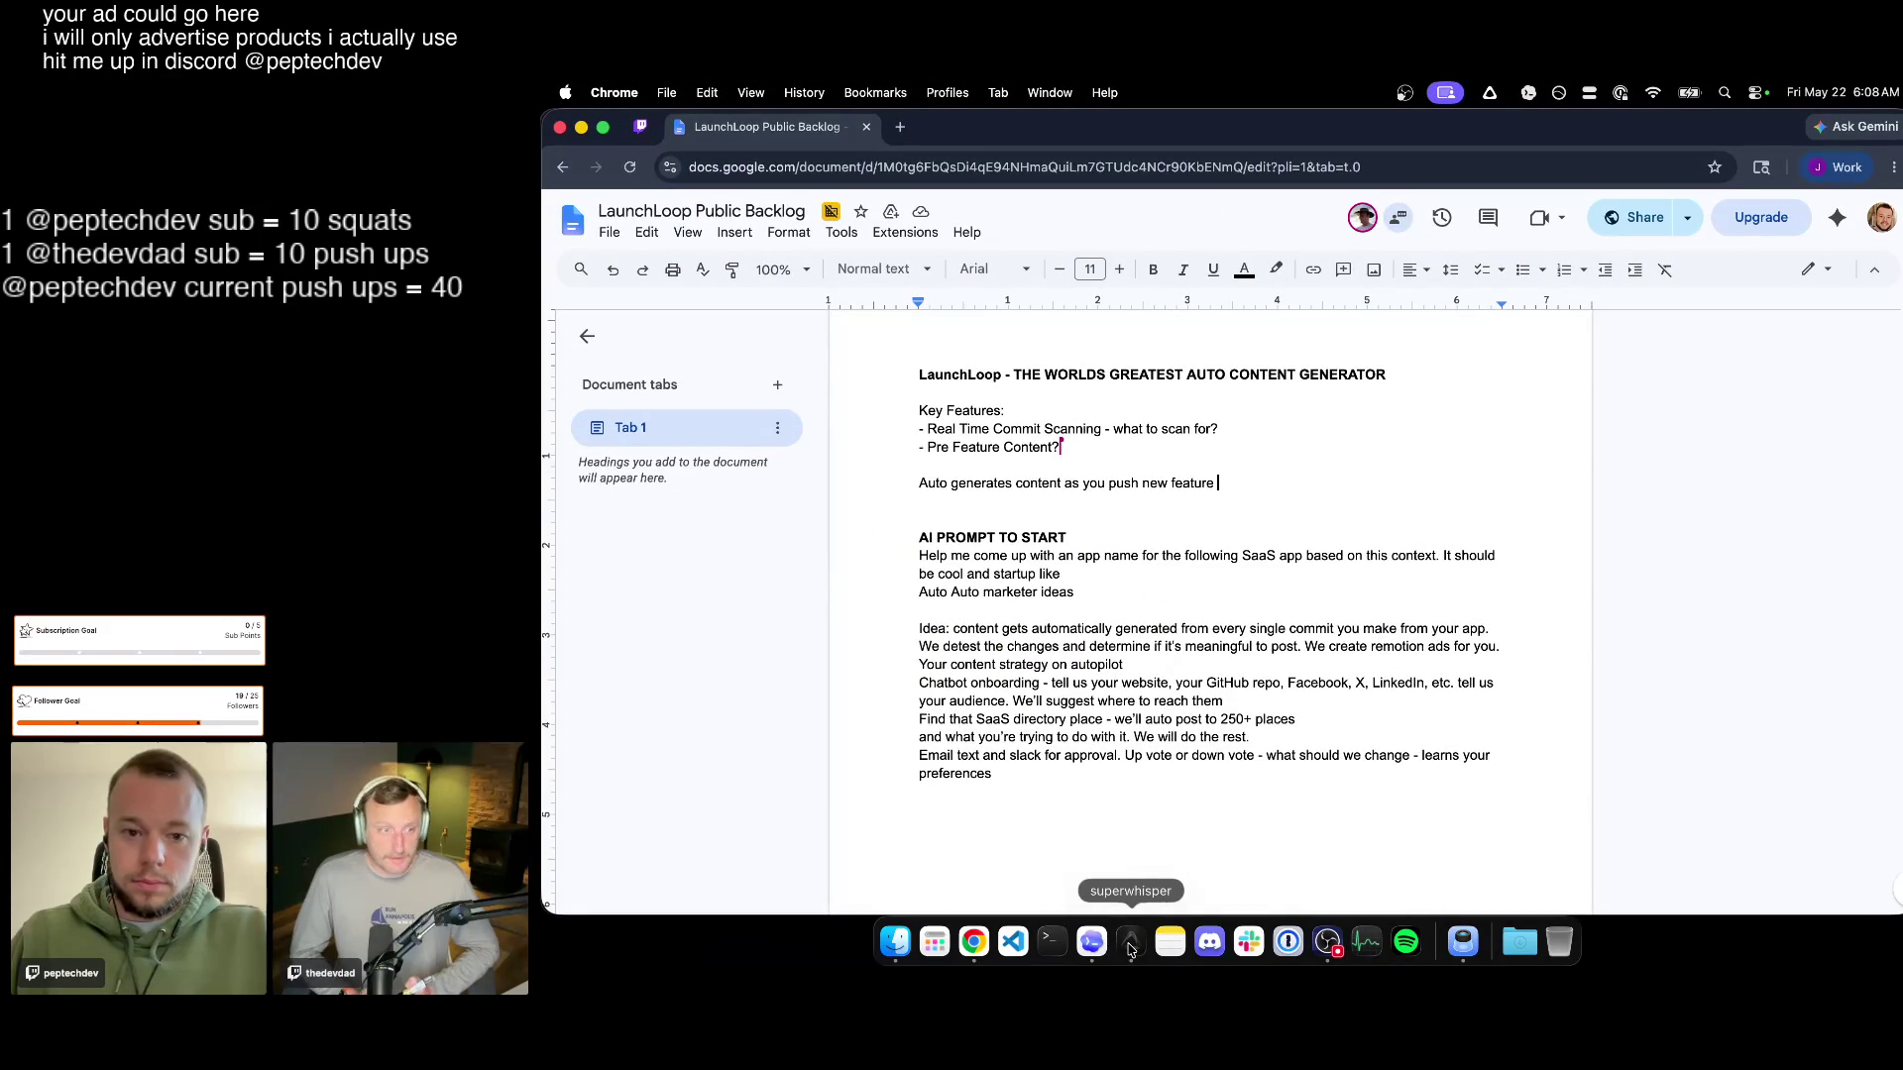
right_click(1129, 953)
left_click(1139, 886)
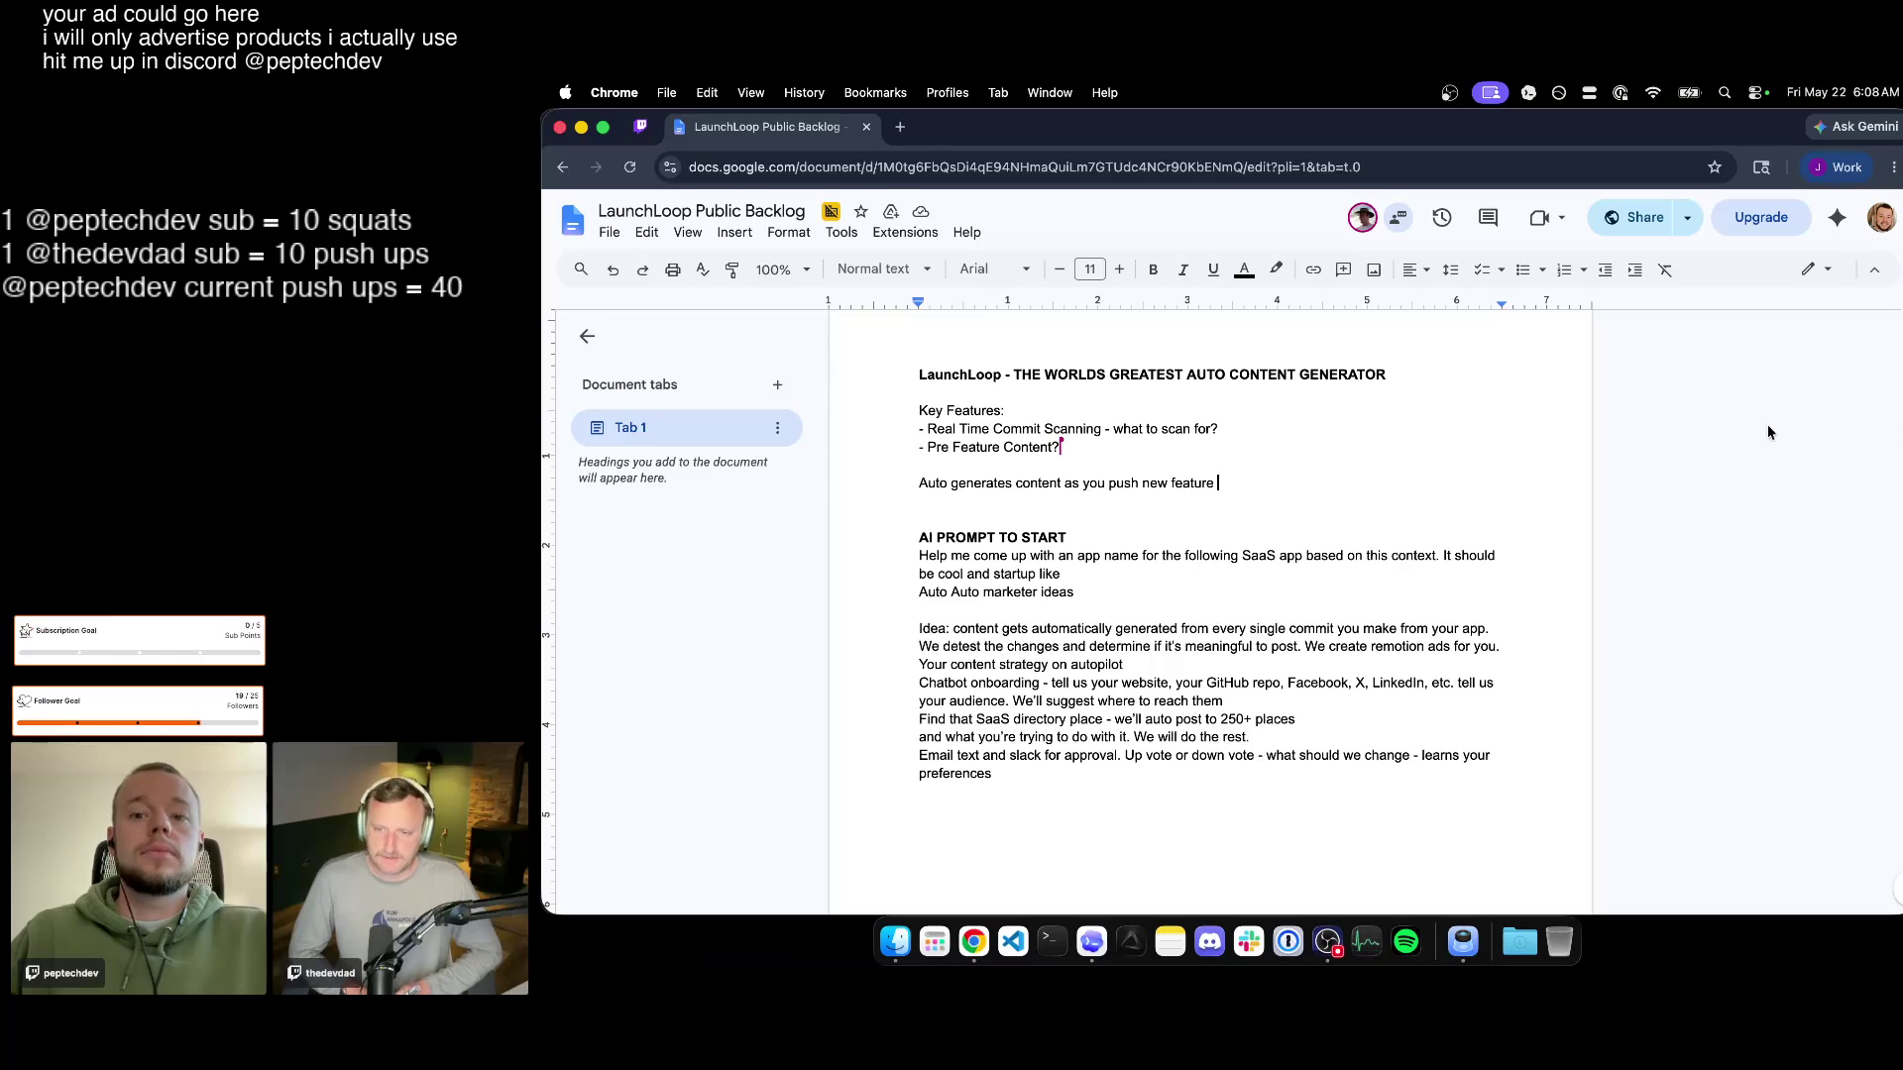
left_click(1347, 492)
Check the Twitch guest-star stream window, then minimize it to return to the document.
key("ctrl+Up")
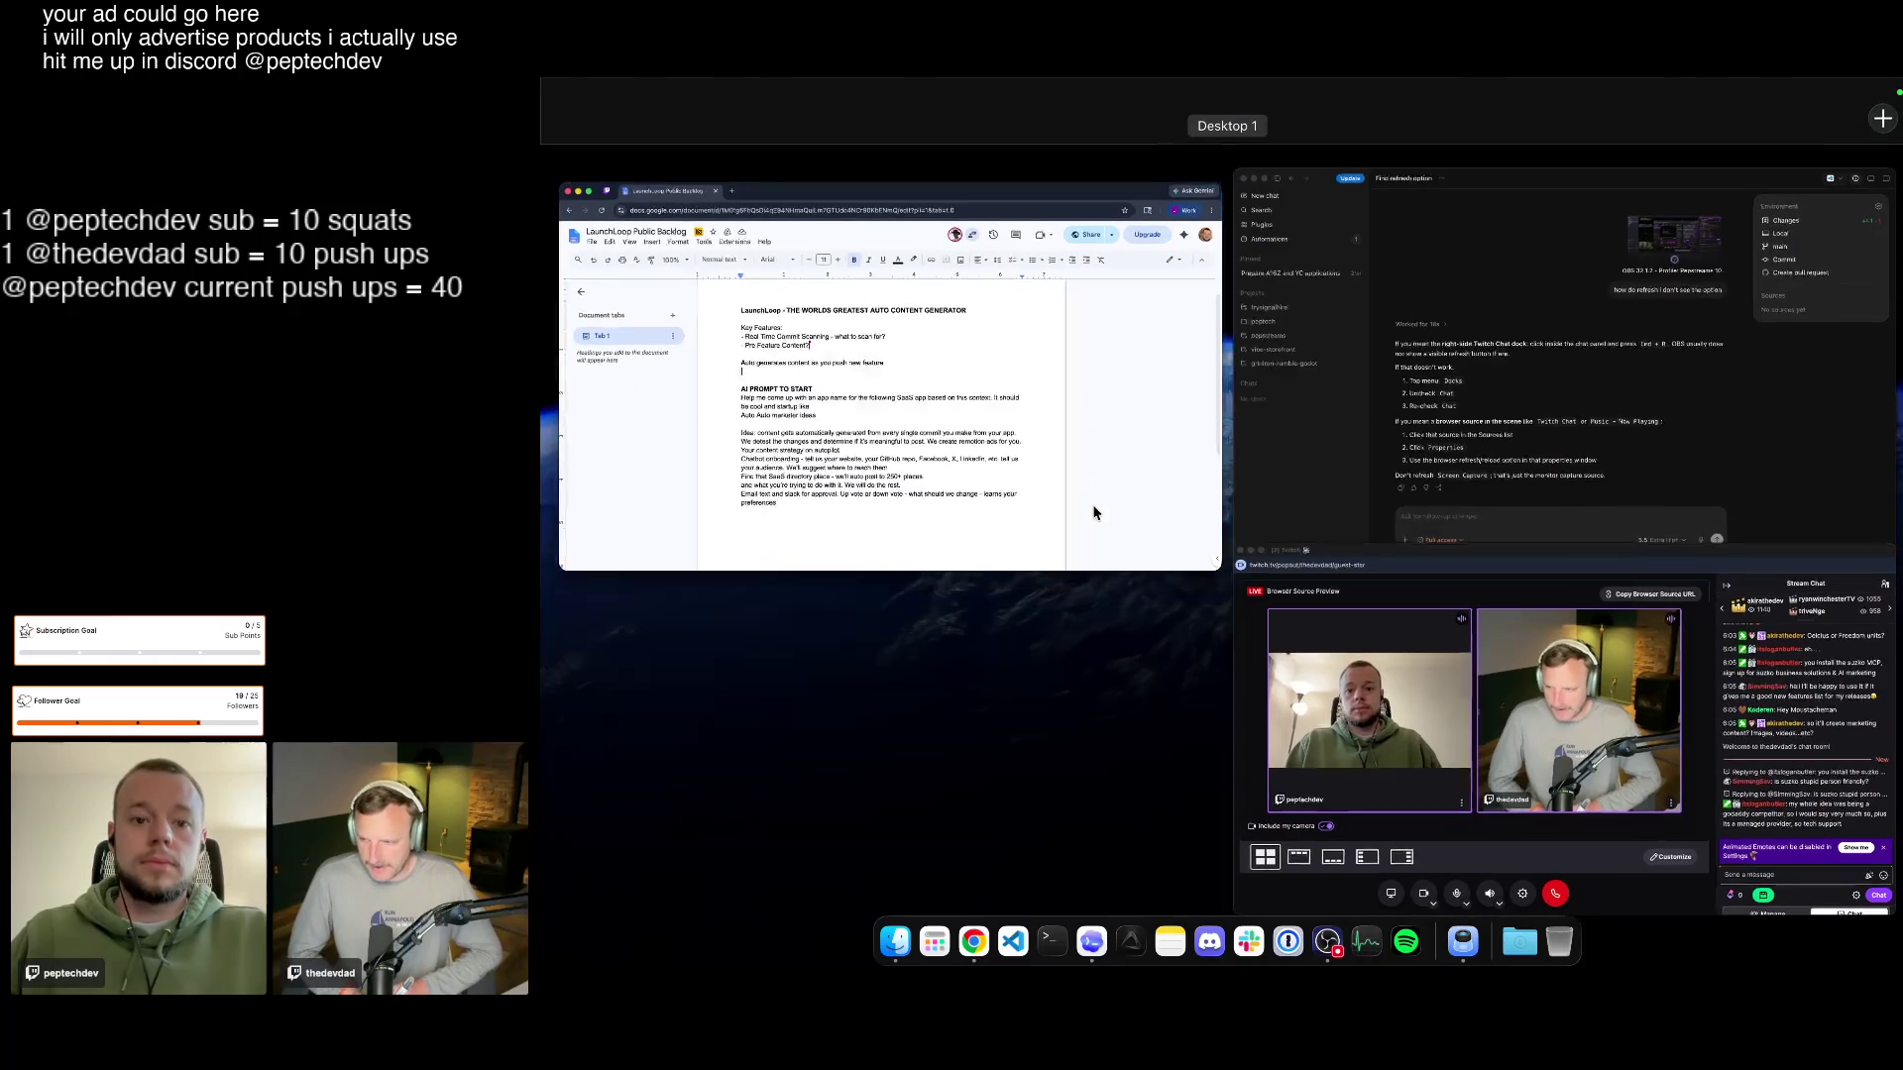
left_click(1332, 569)
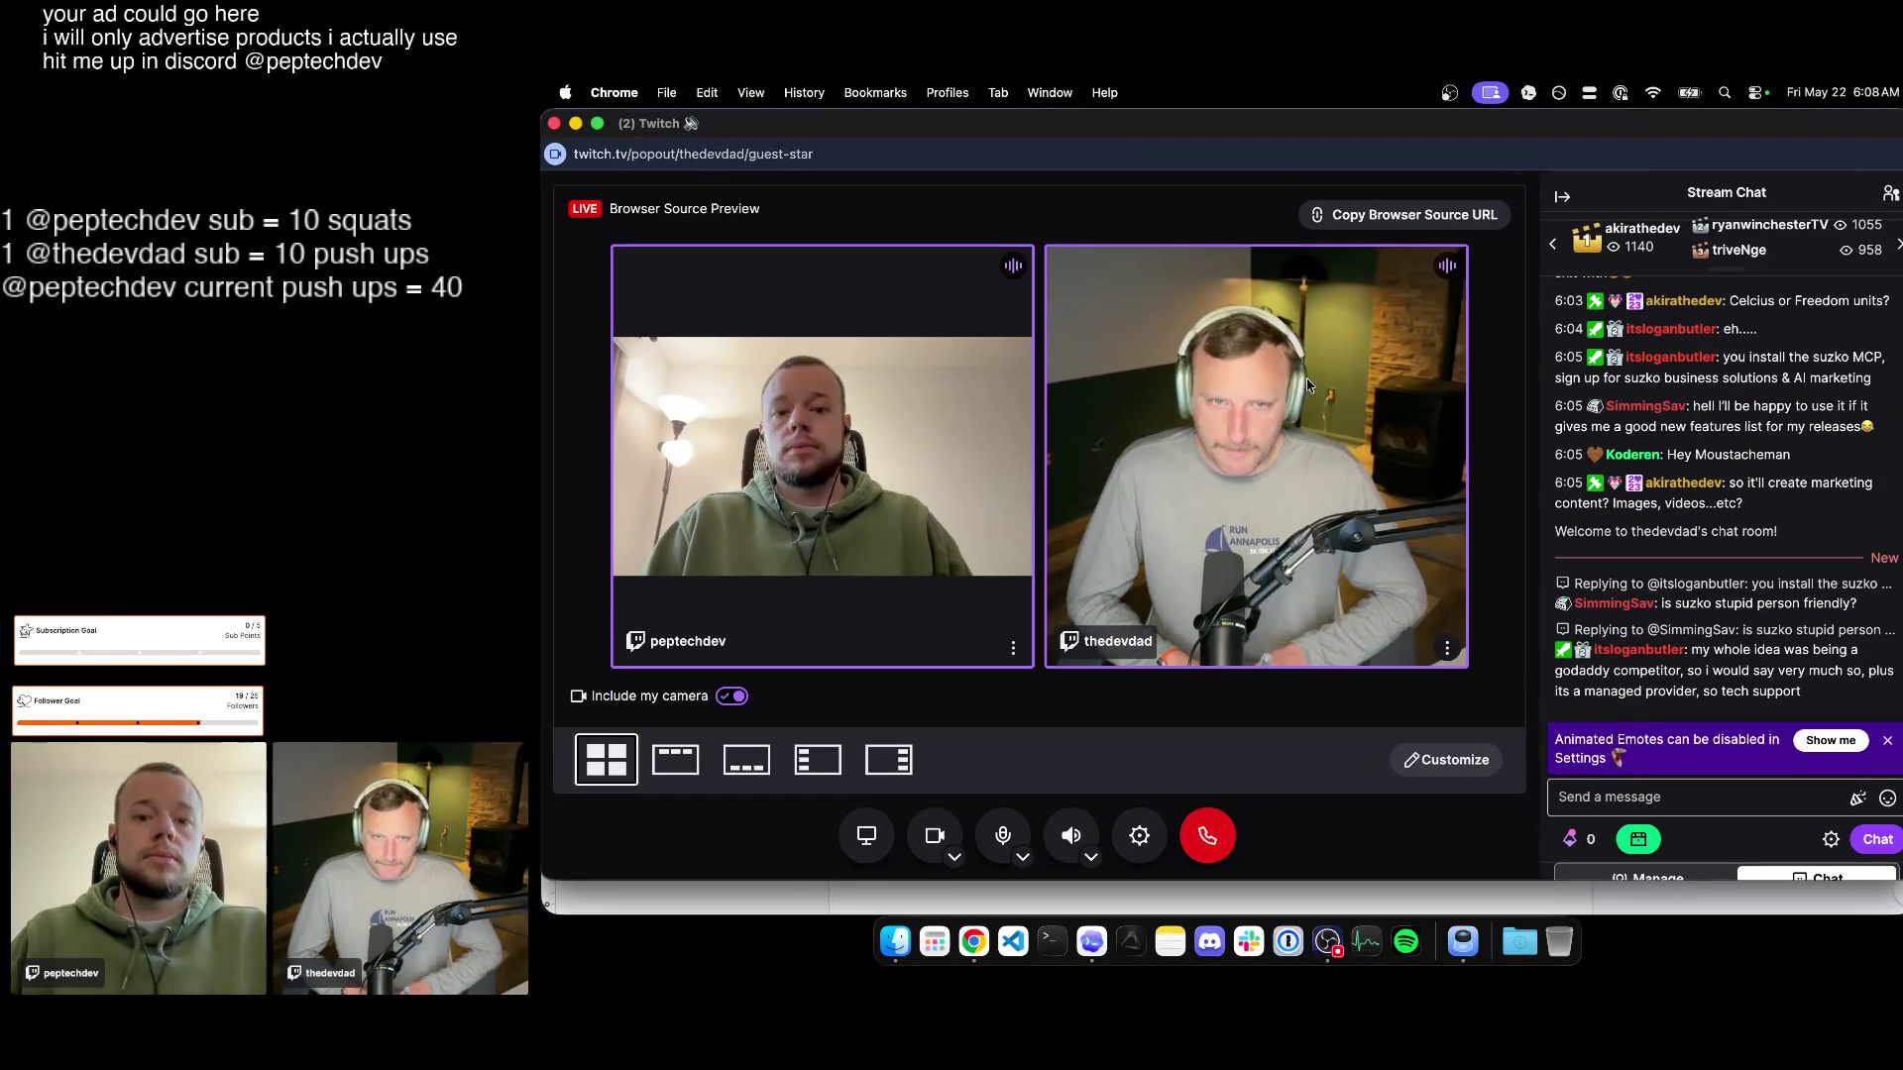
key("super+m")
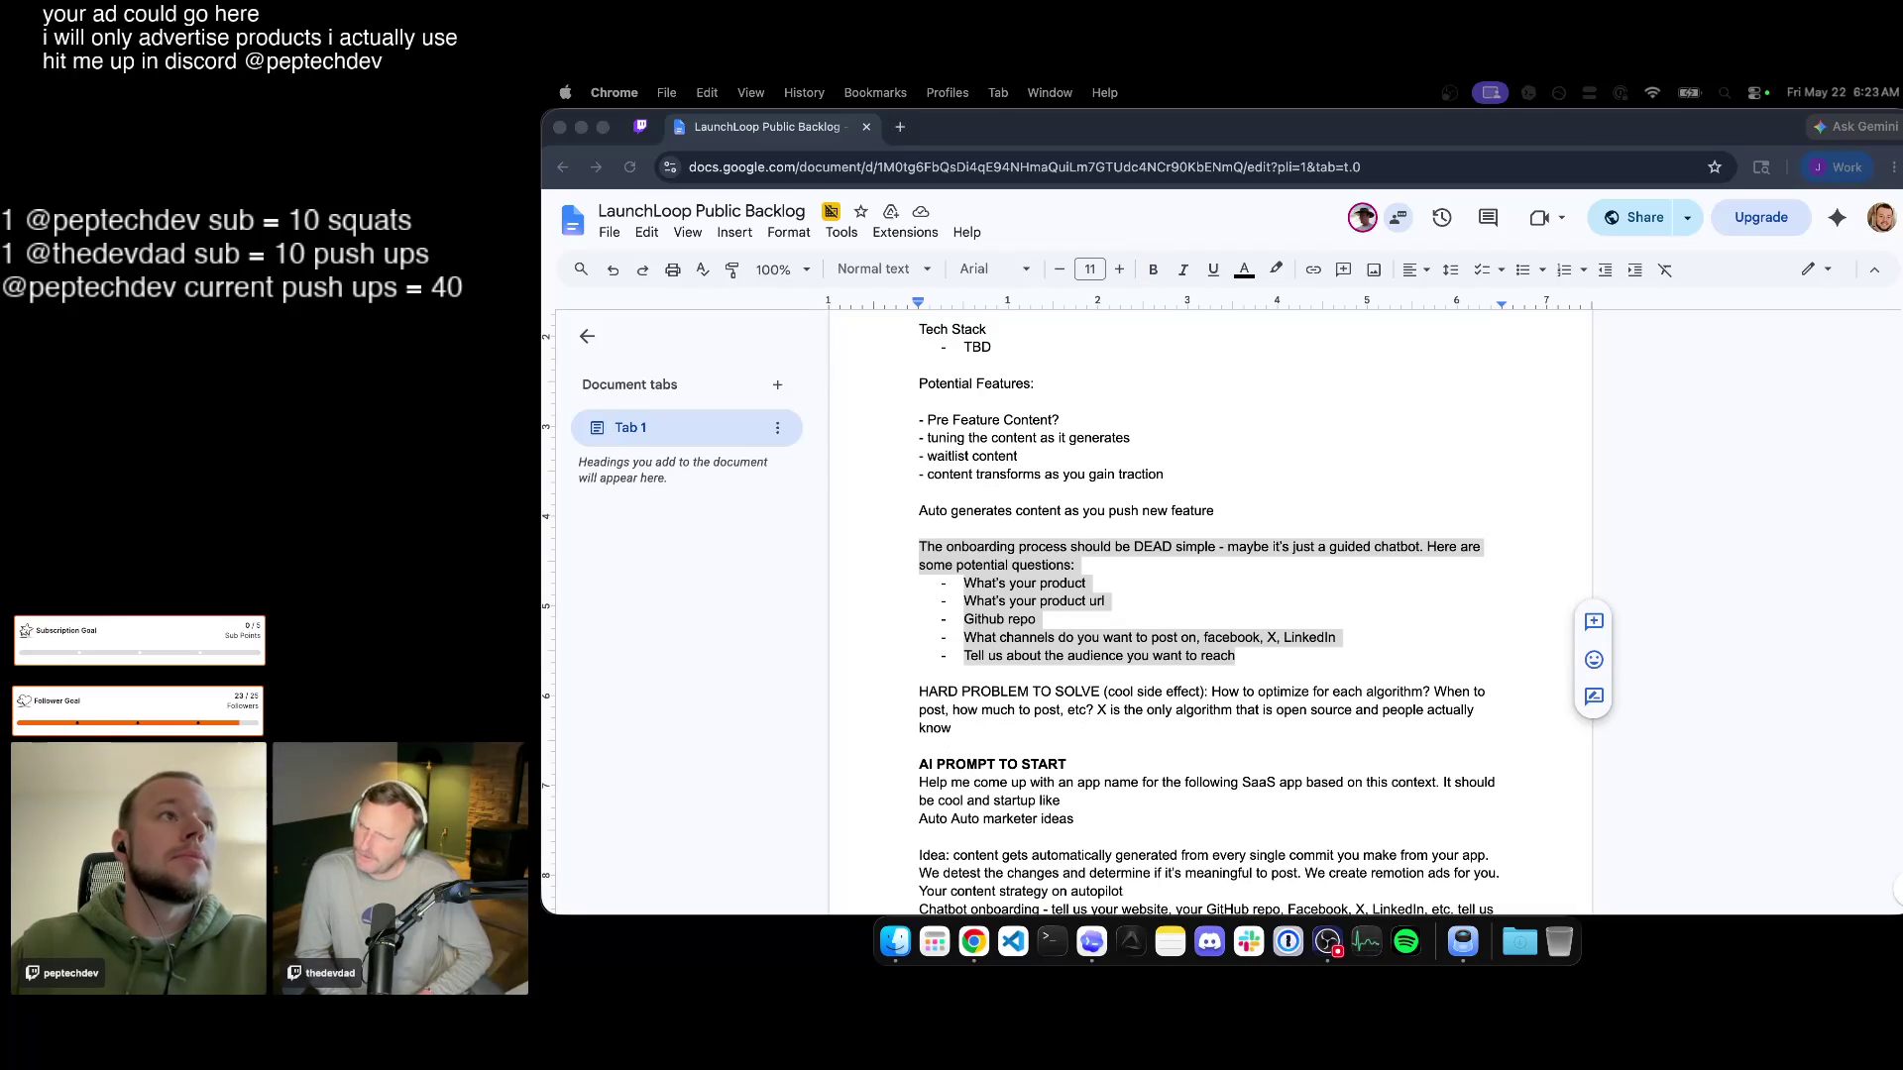
Cut the onboarding paragraph and its questions and paste them below the document title.
left_click(1259, 656)
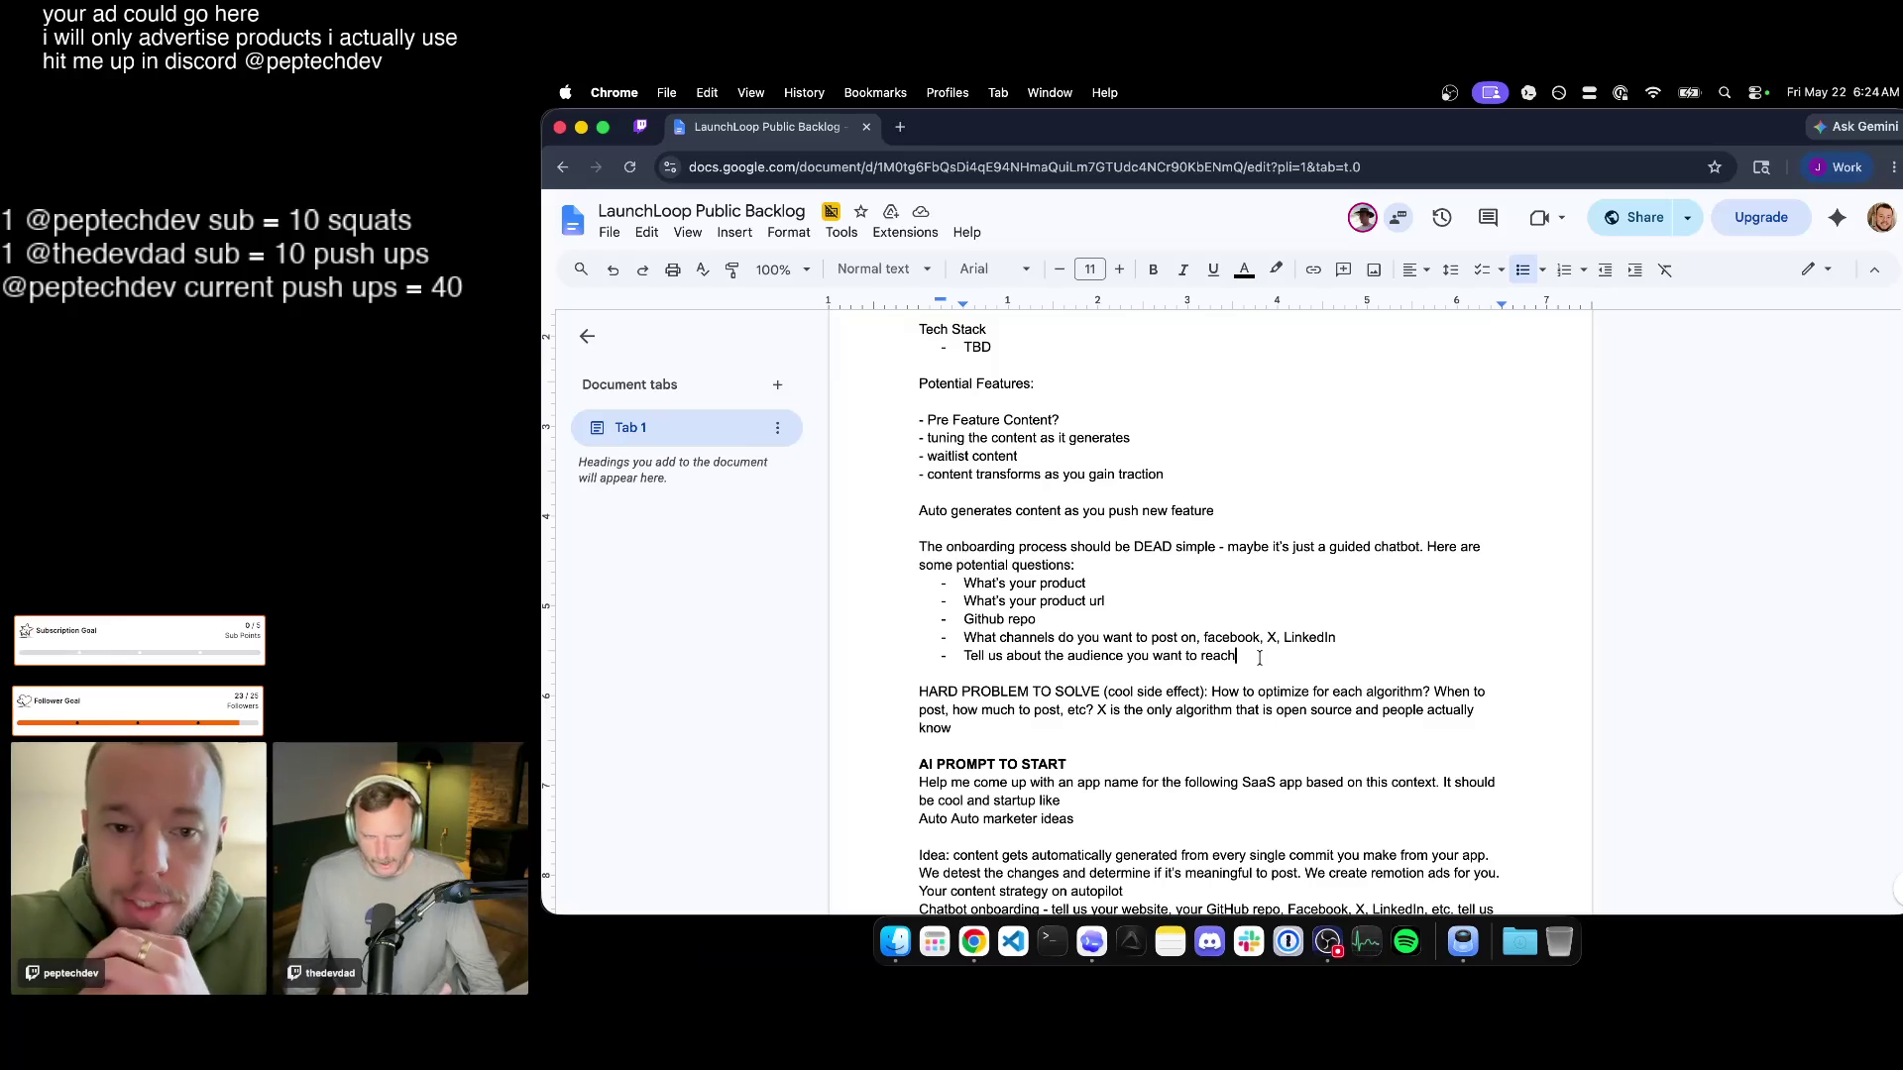
scroll(1252, 677, "up", 1)
scroll(1253, 677, "up", 3)
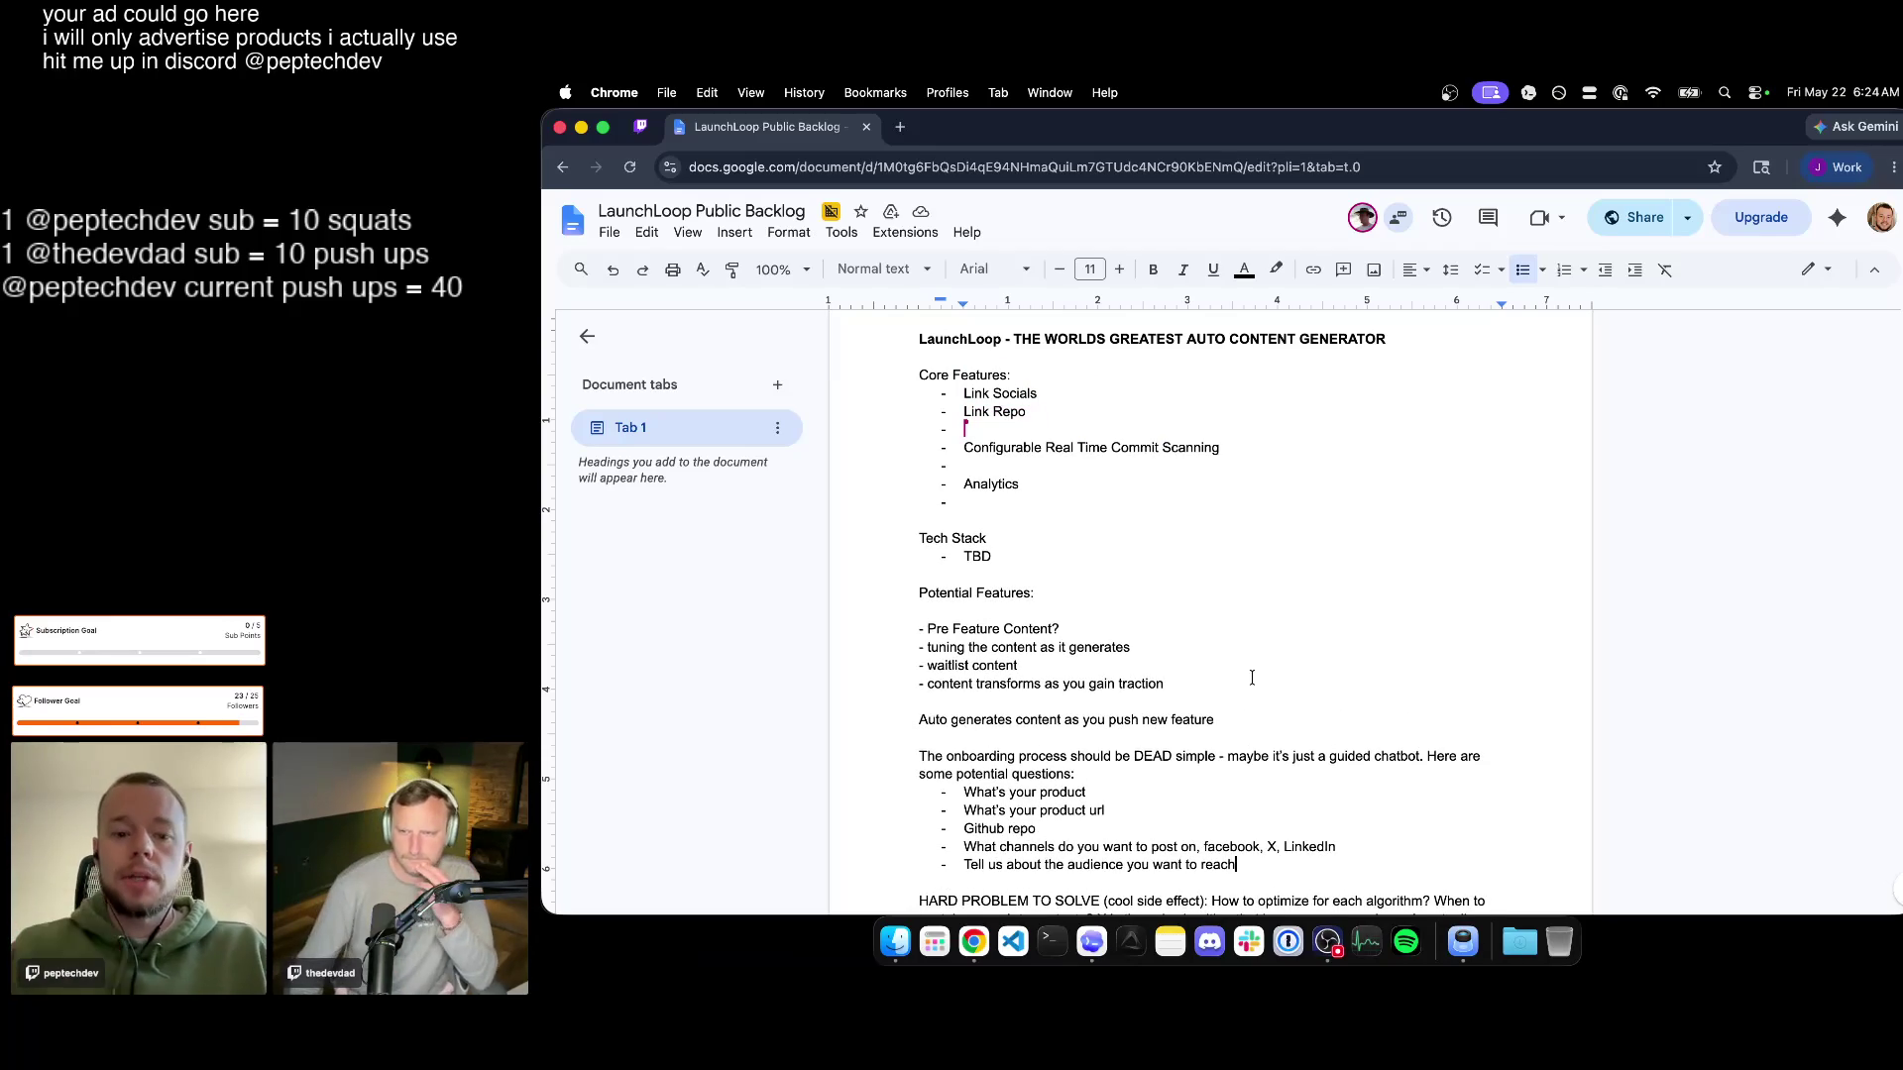
scroll(1256, 745, "down", 1)
left_click(1261, 804)
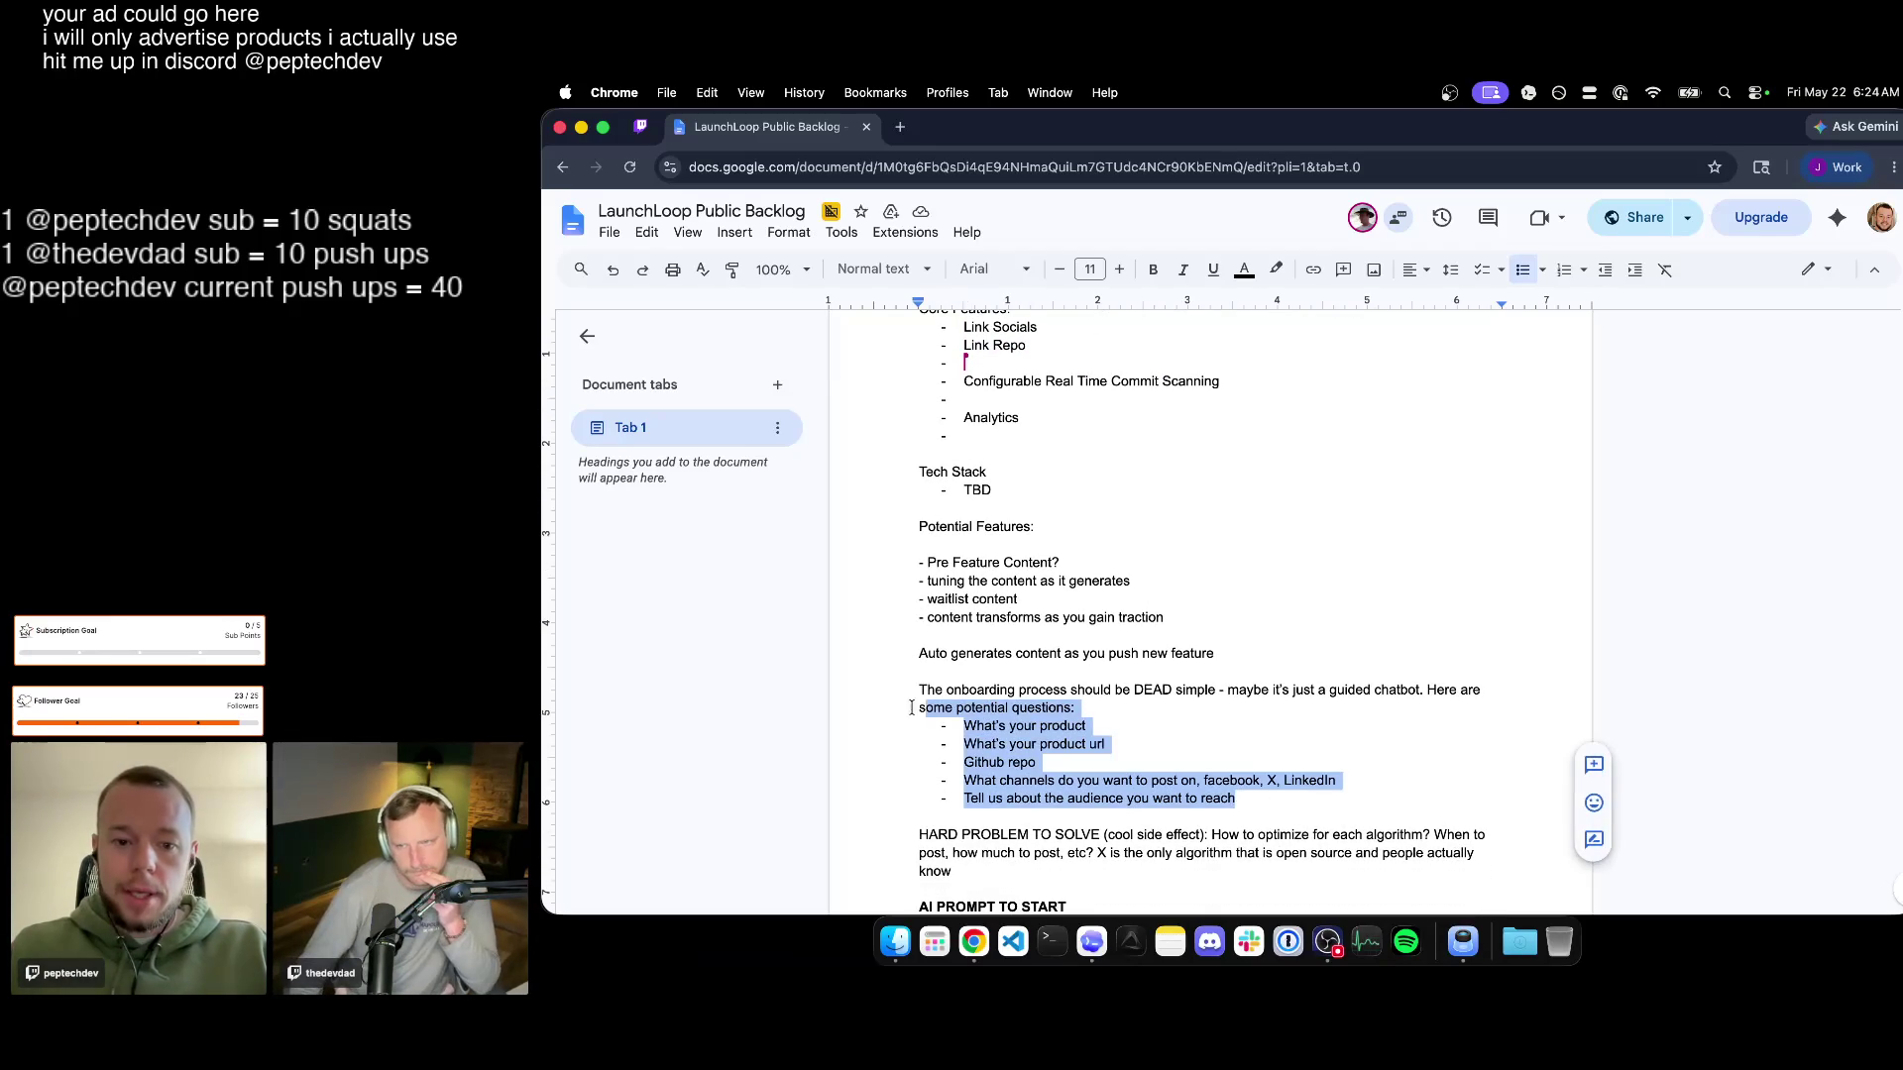
left_click_drag(1262, 803, 916, 690)
scroll(1101, 559, "up", 2)
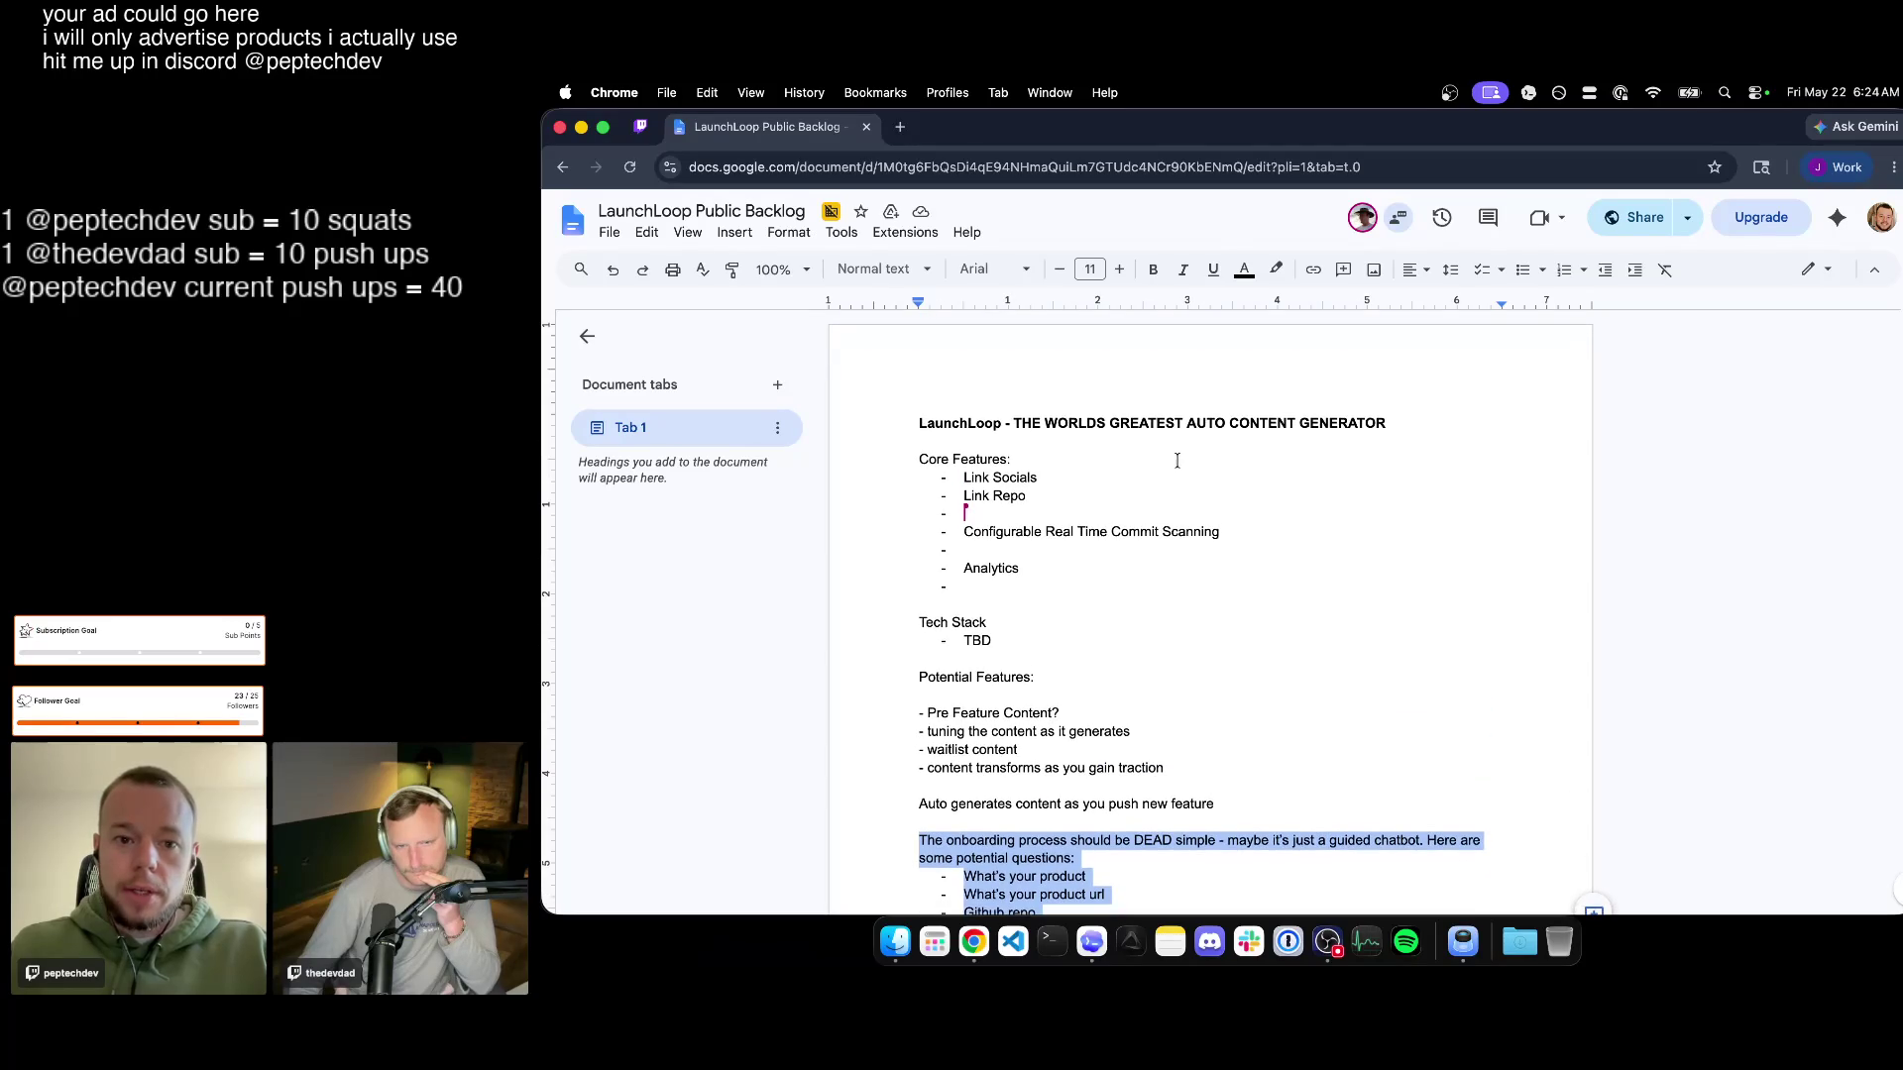
key("super+x")
key("Return")
key("super+v")
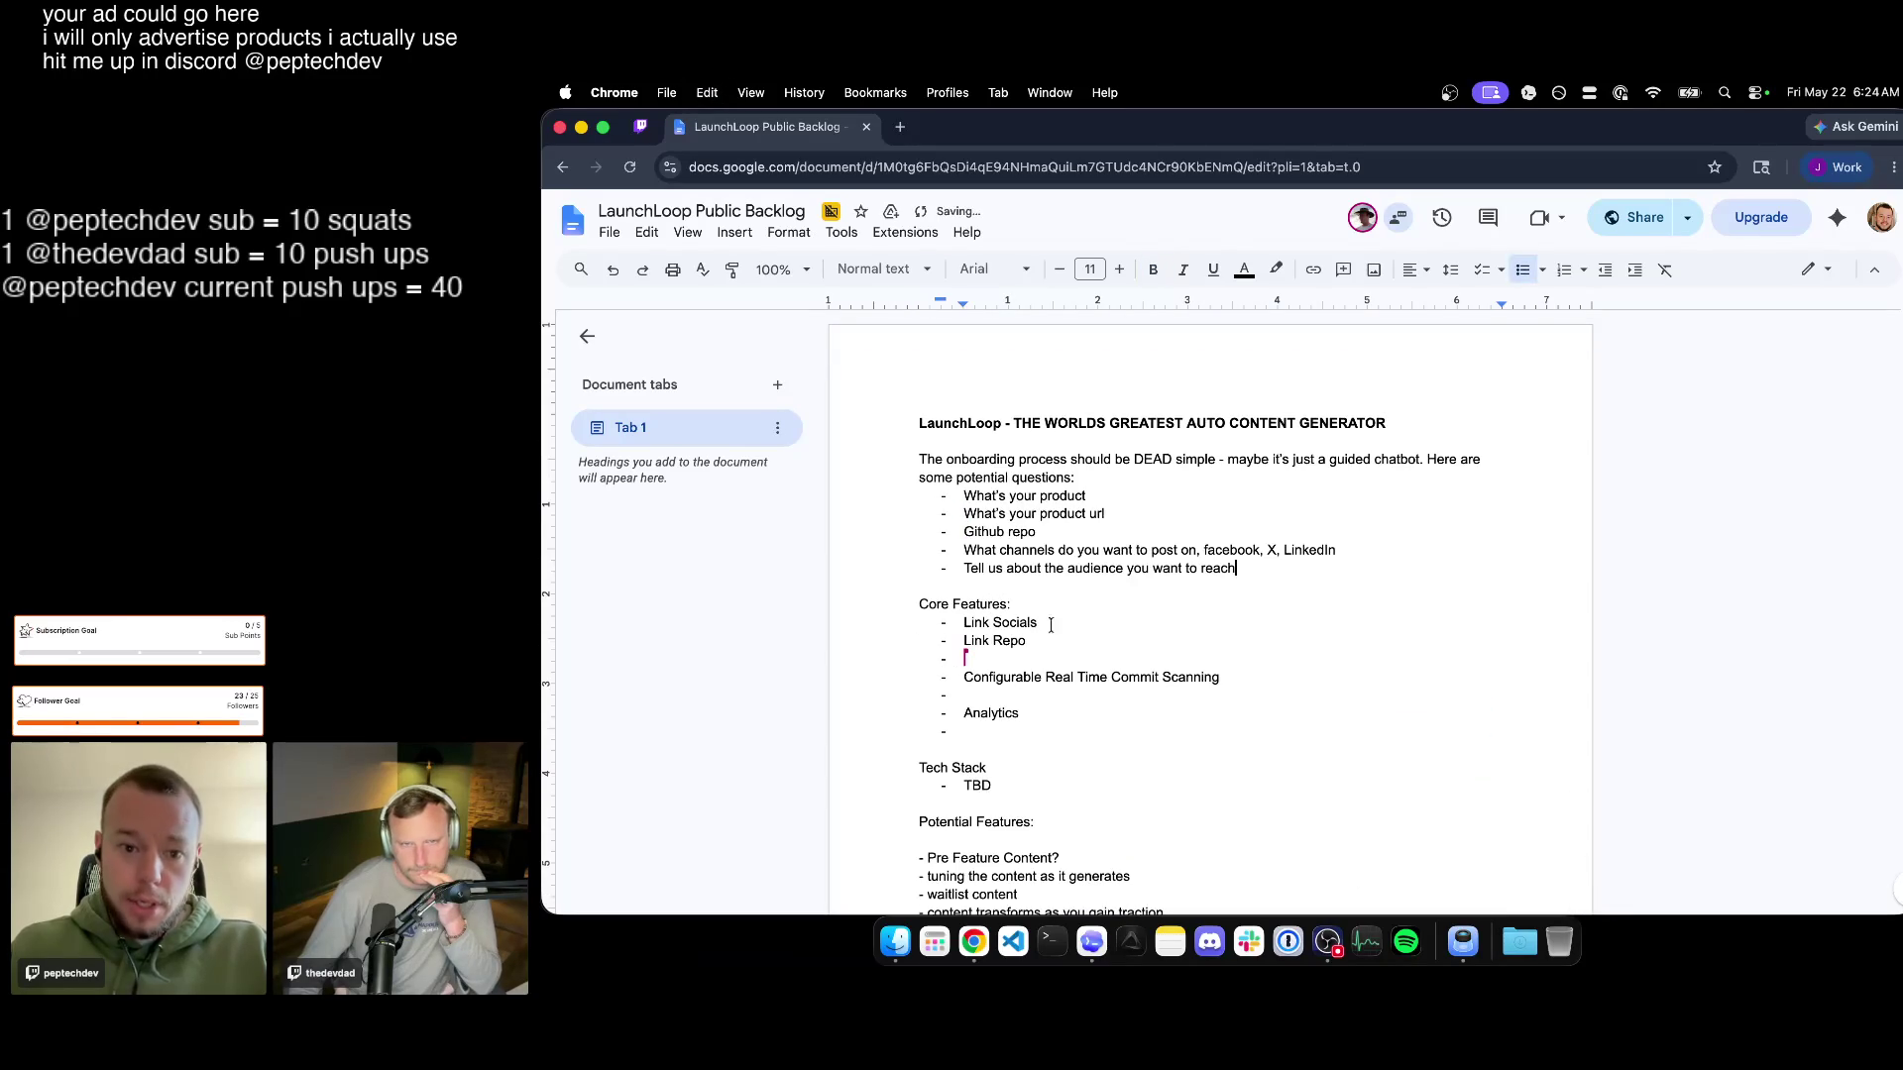
scroll(1077, 642, "down", 1)
mouse_move(962, 418)
left_mouse_down()
mouse_move(1084, 429)
mouse_move(1235, 490)
left_mouse_up()
Reword the product, product URL and Github repo bullets as complete questions, undoing an accidental overwrite.
left_click(1101, 421)
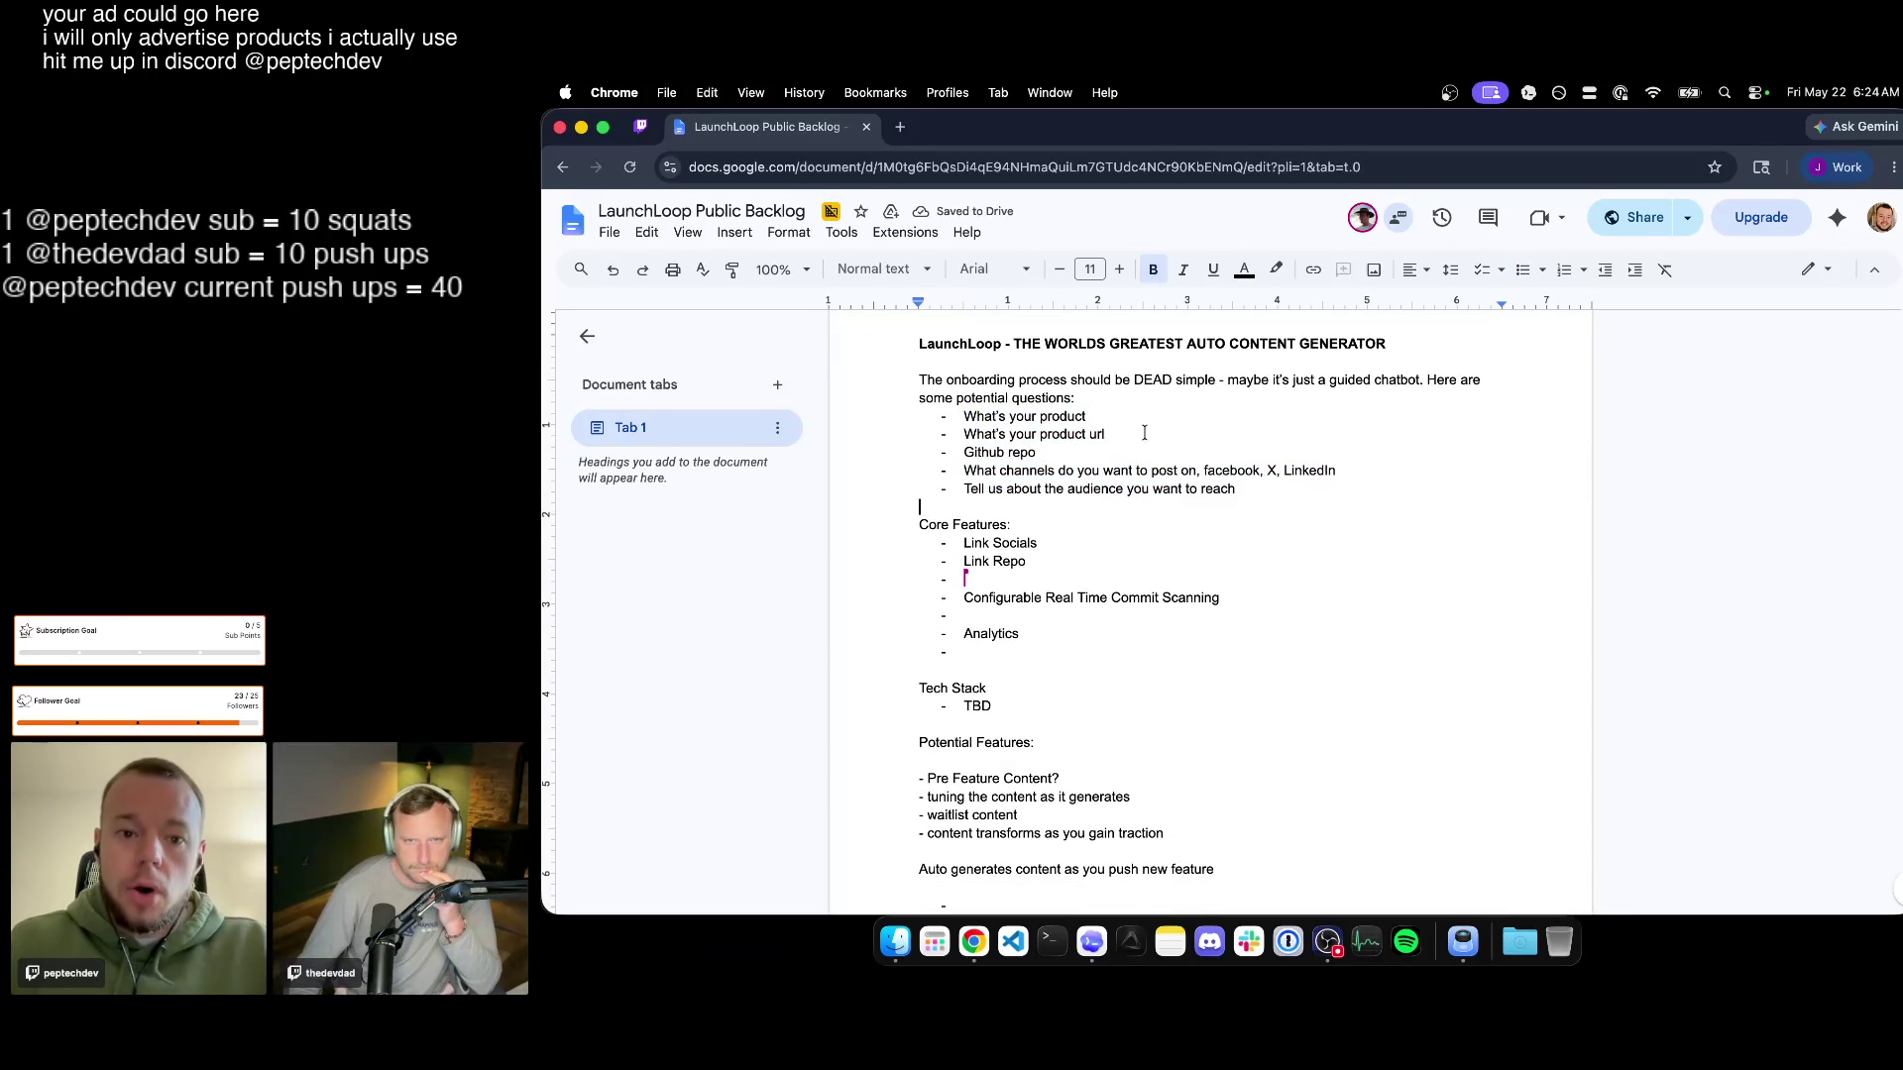
triple_click(1101, 421)
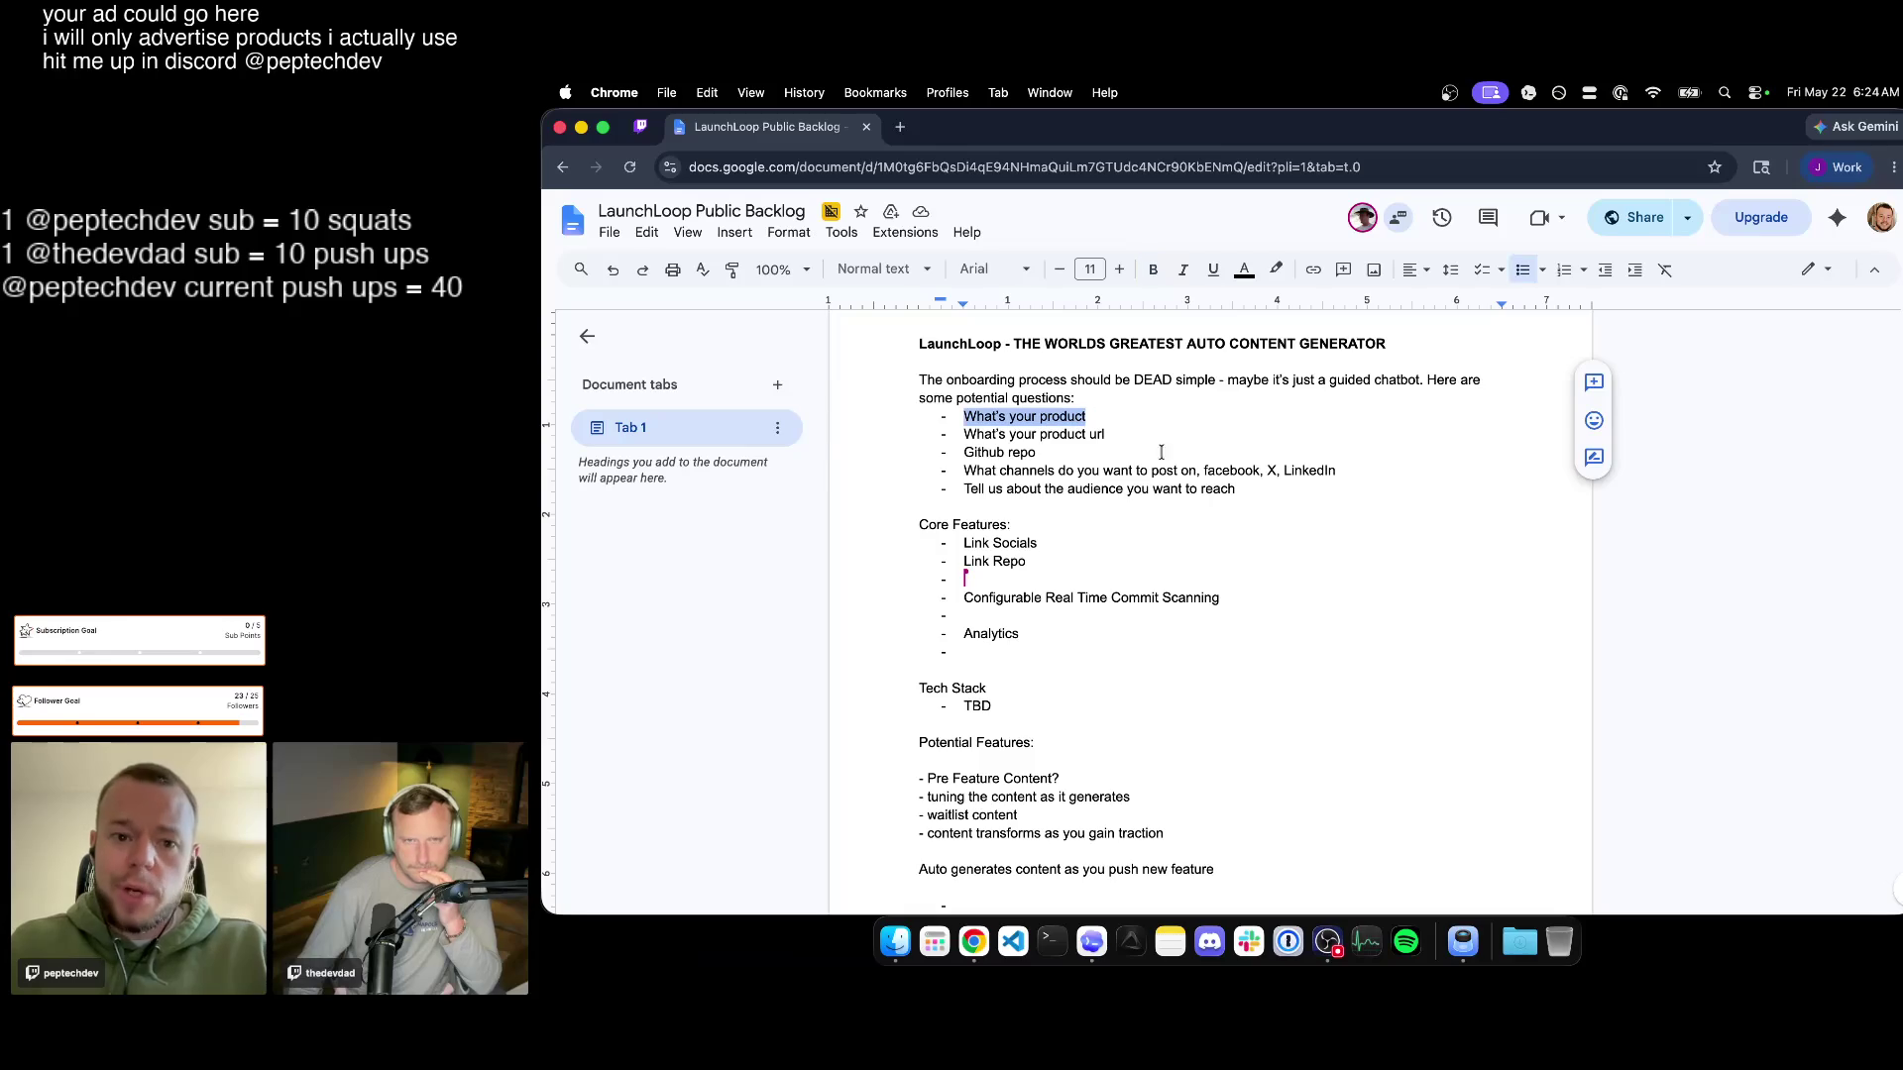
left_click(1107, 424)
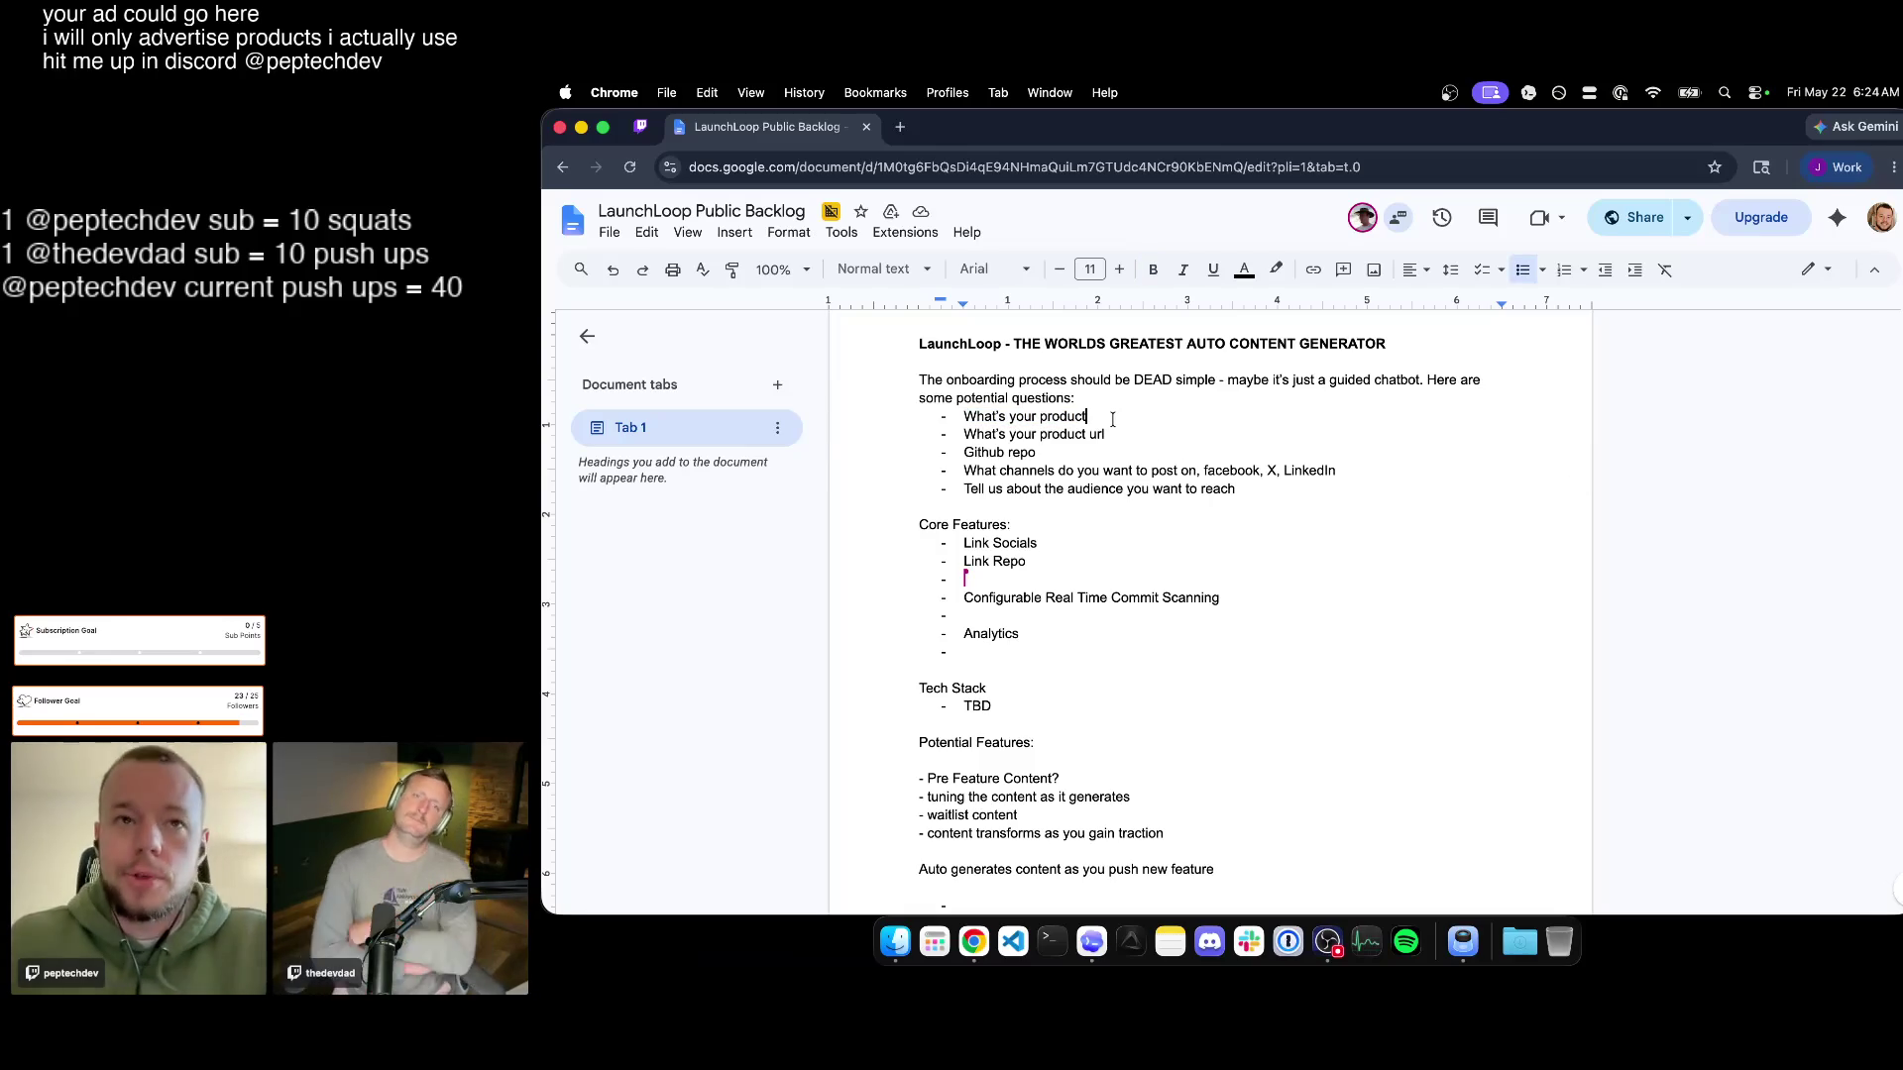
type("?")
double_click(1119, 435)
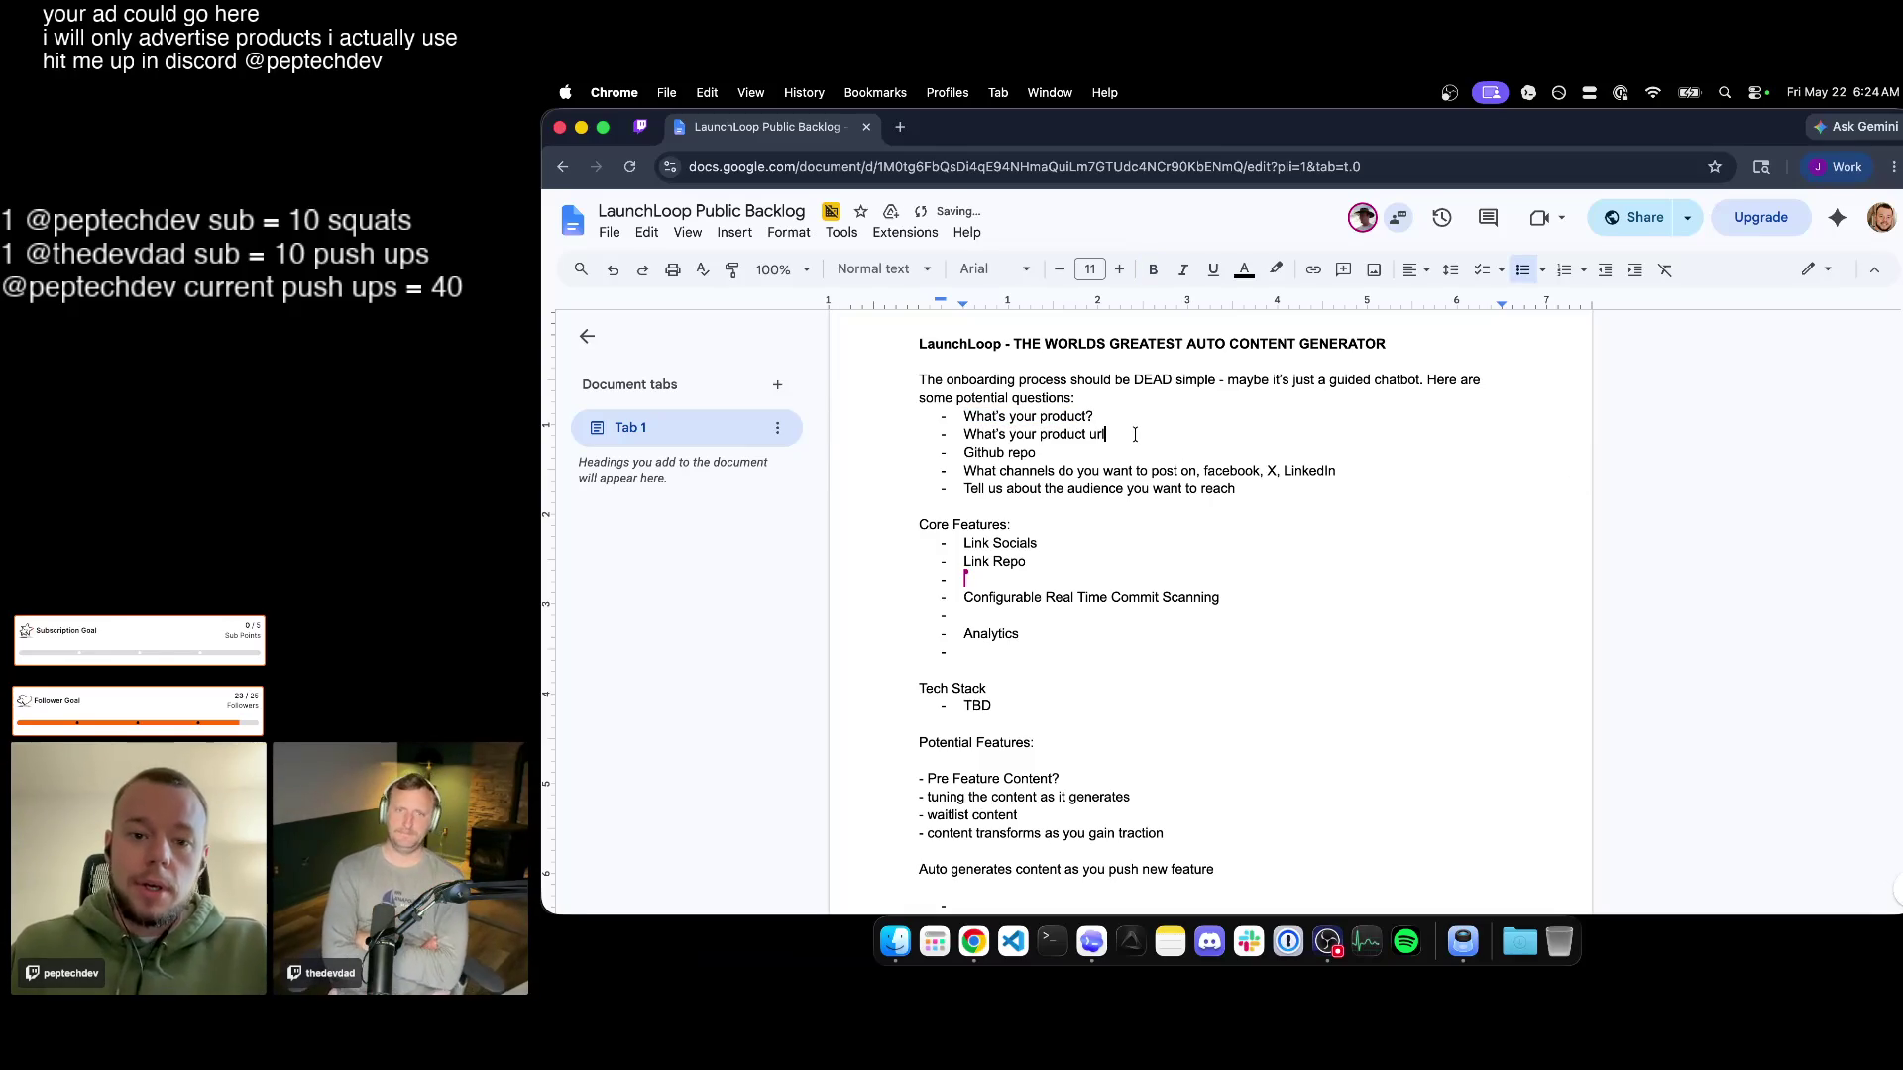
type("D")
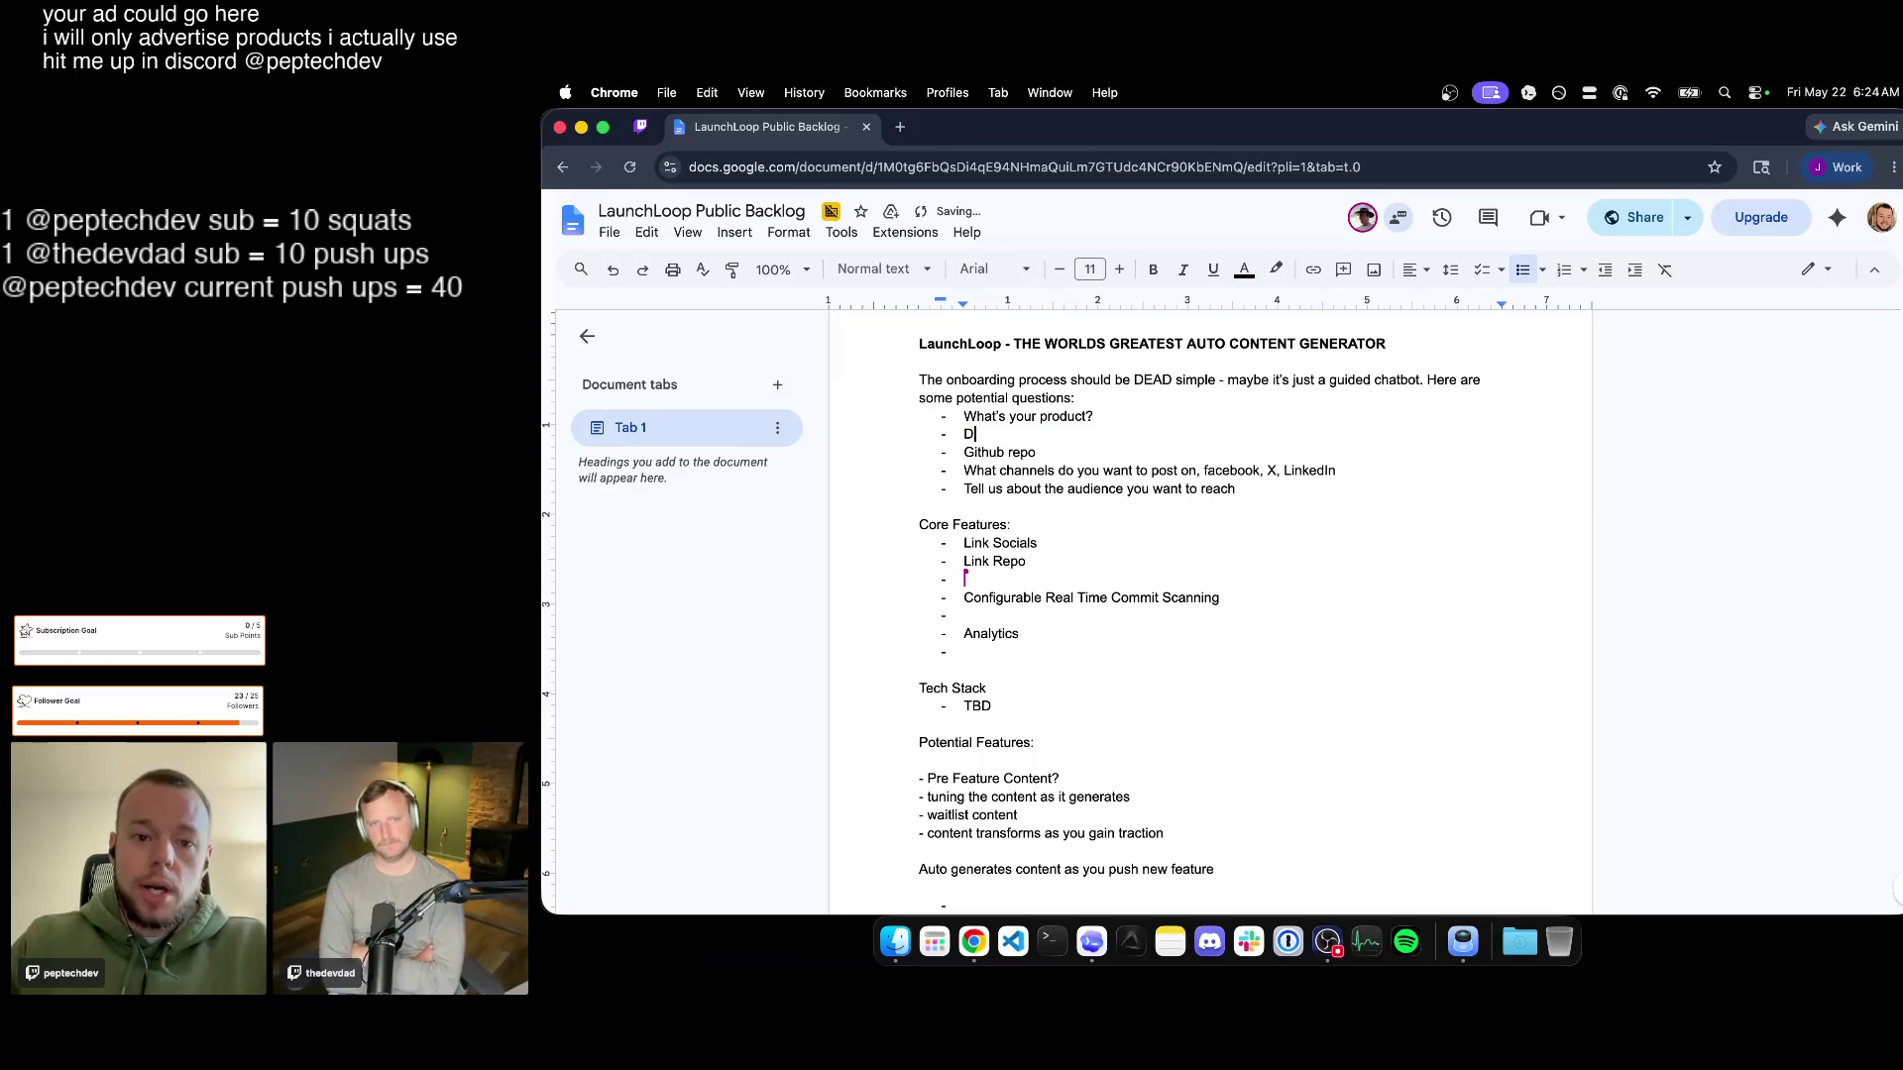
key("super+z")
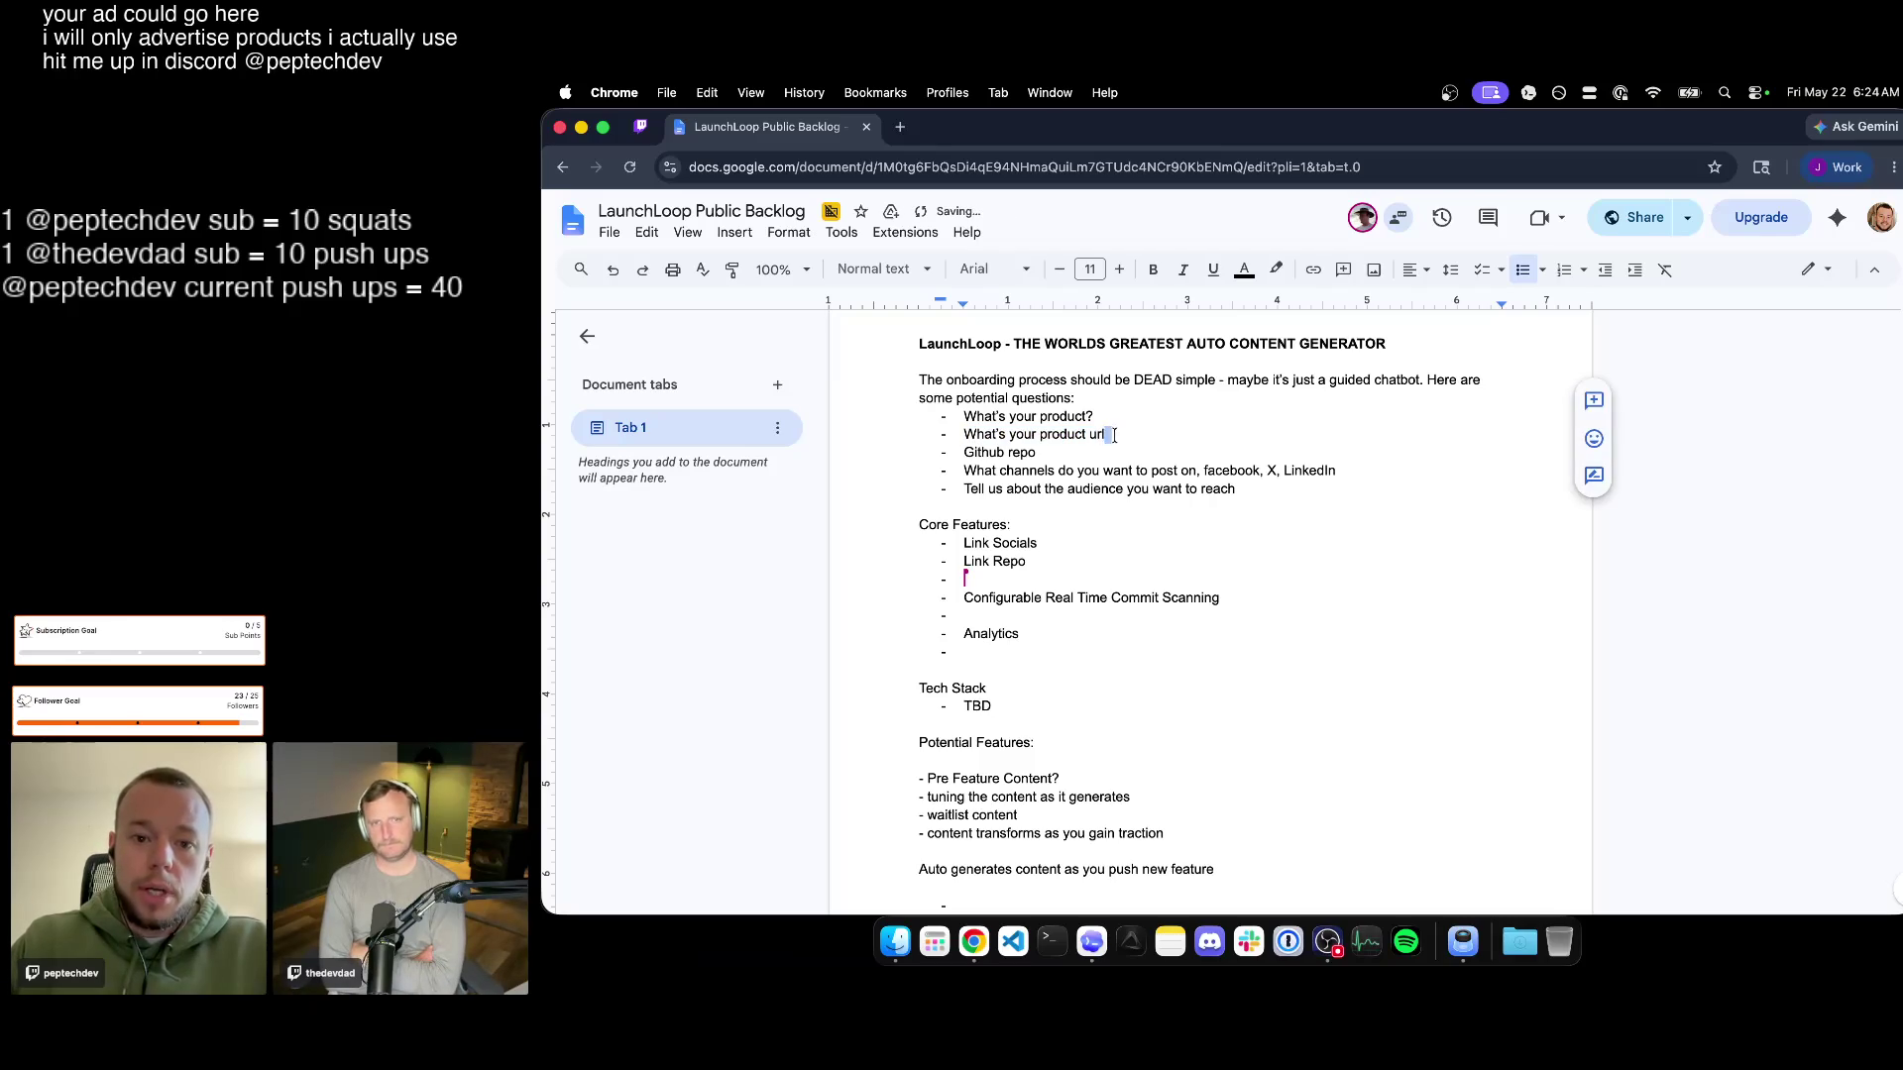
type("/website/saas")
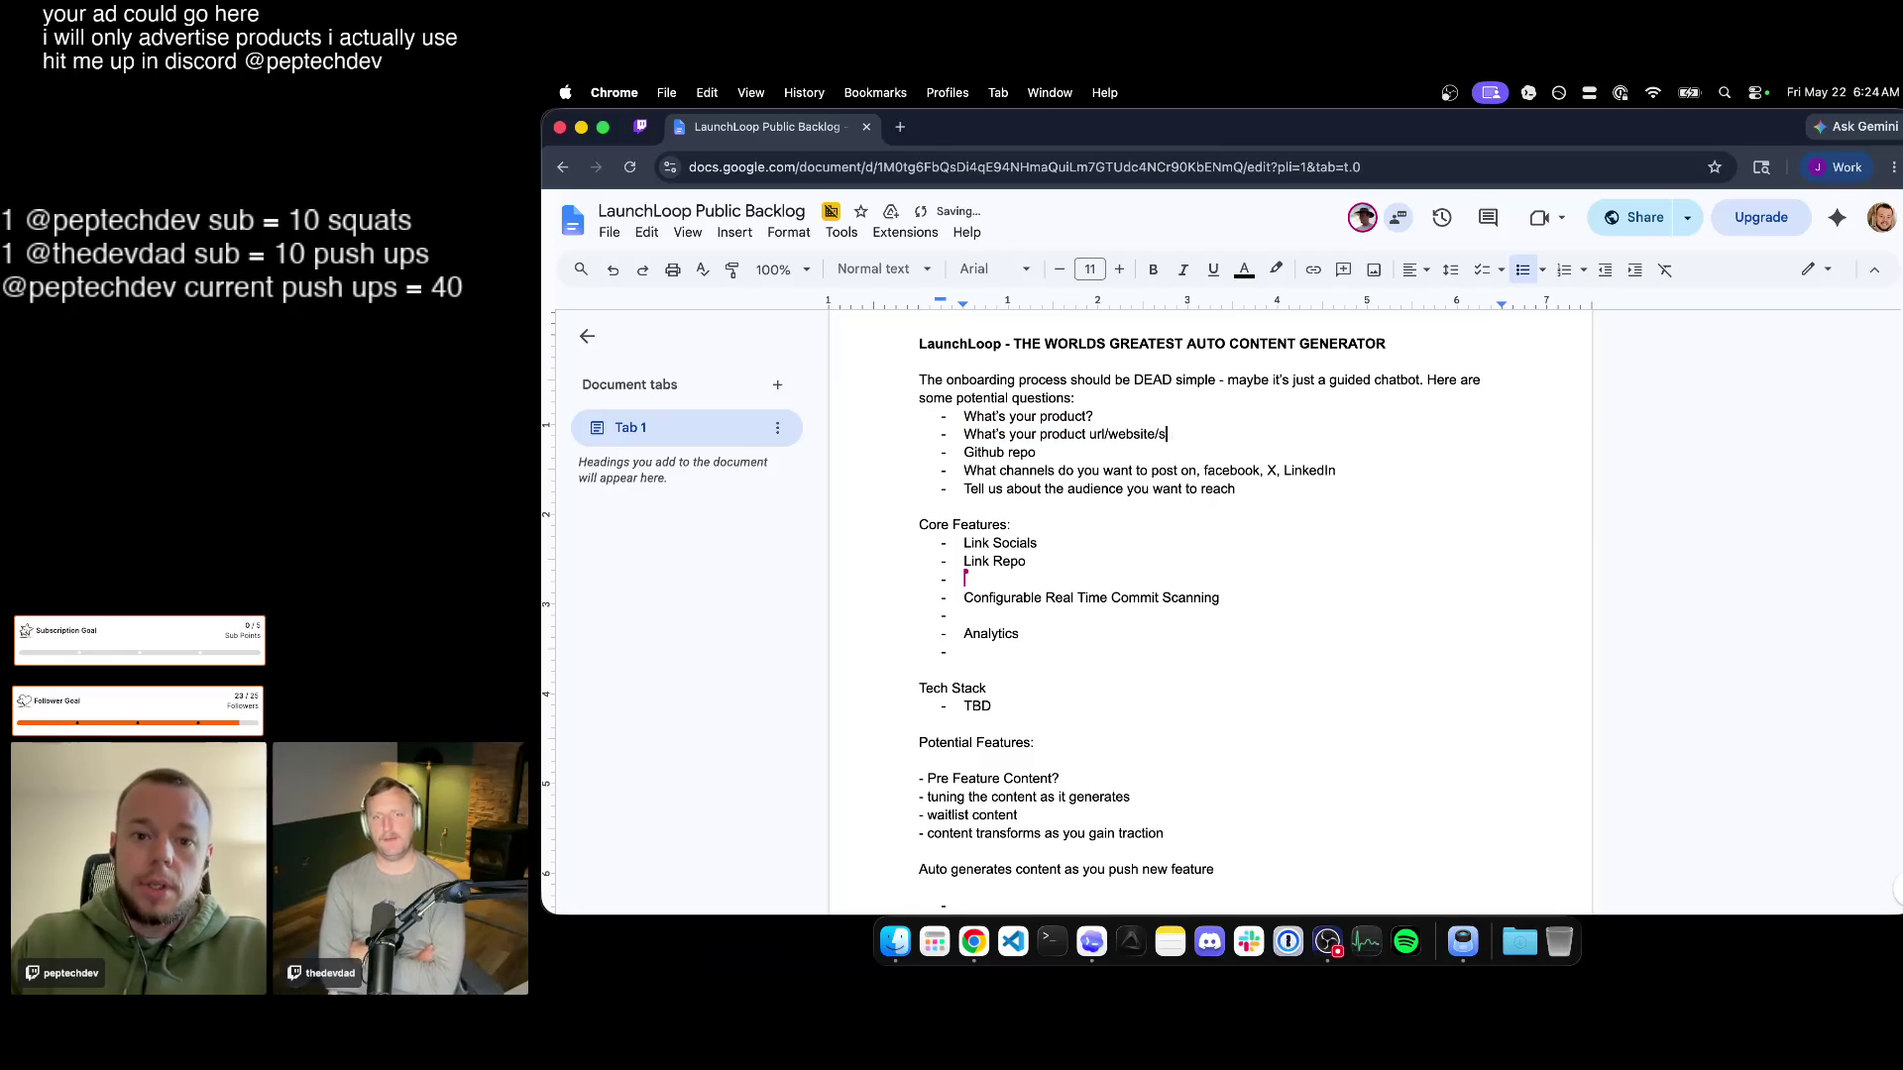
type(" - SCAN THE SITE")
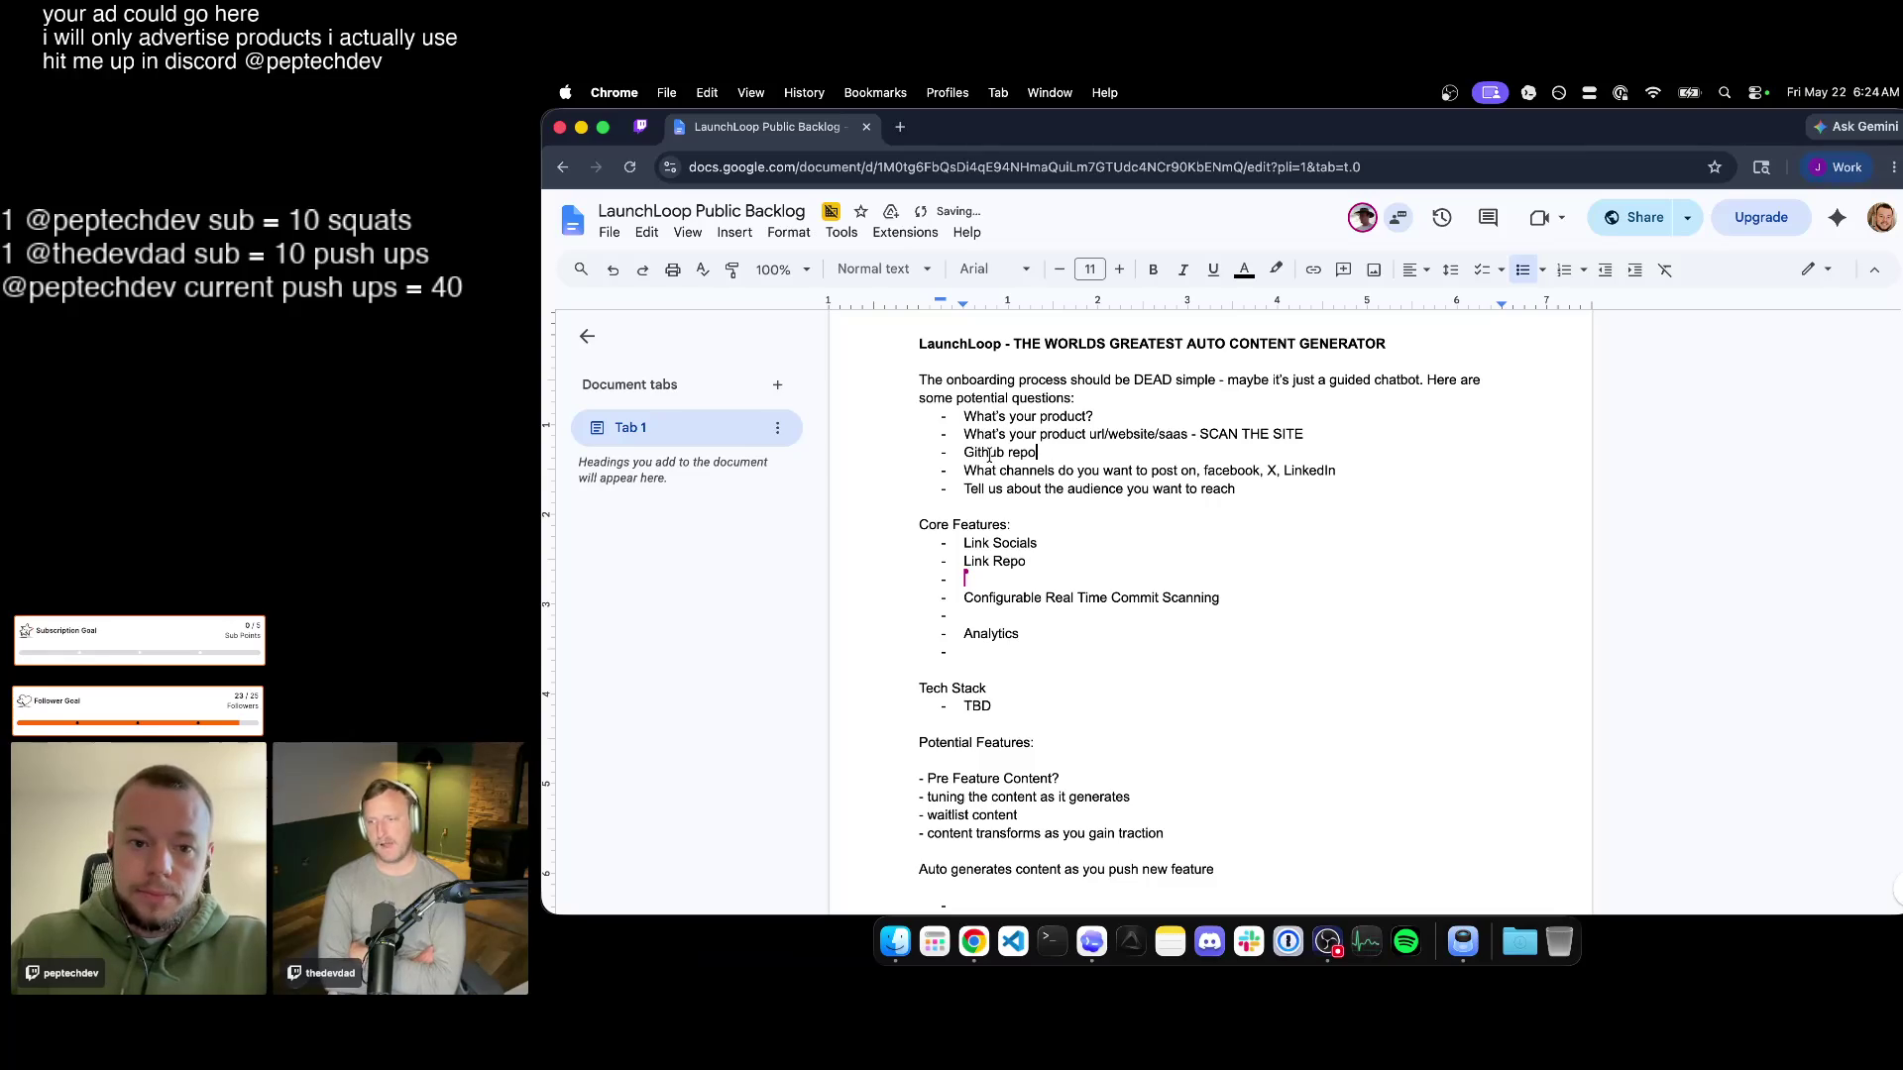
triple_click(960, 451)
type("What's your g")
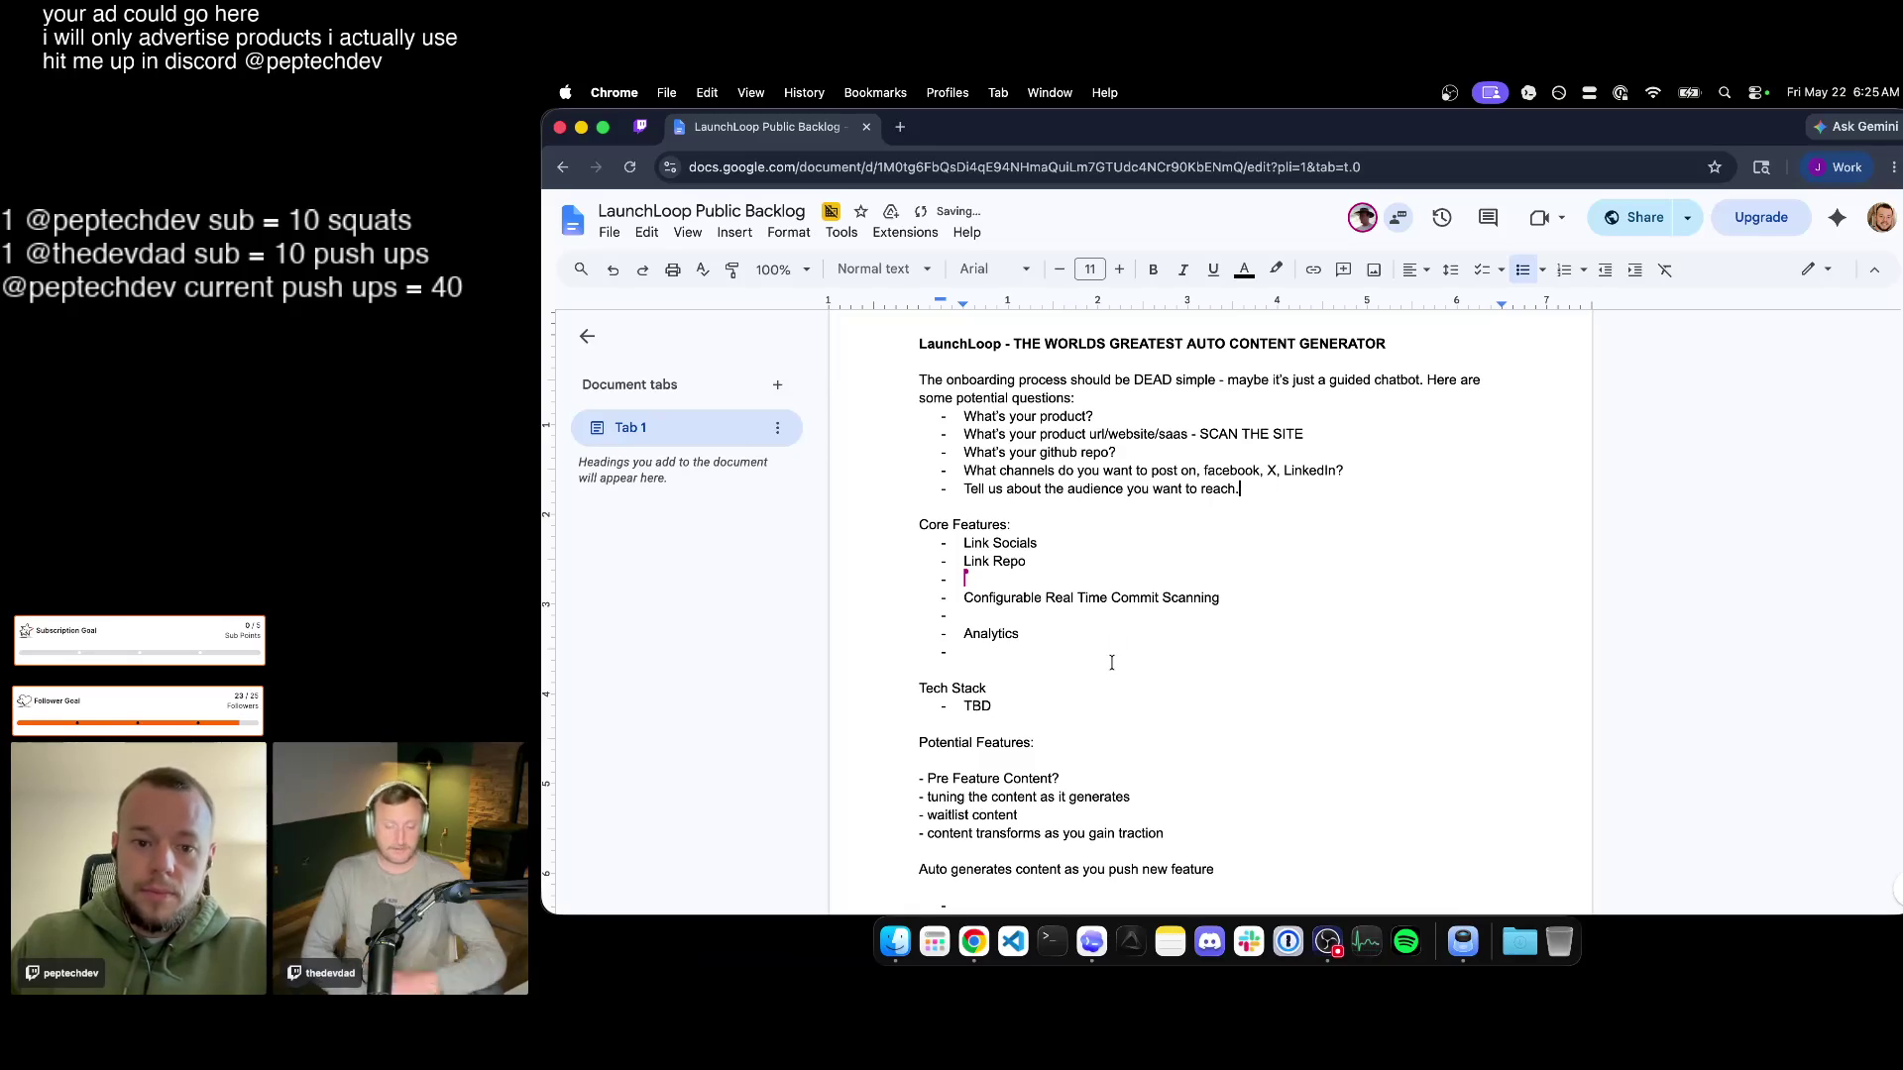
scroll(1094, 661, "down", 2)
scroll(1094, 660, "down", 3)
scroll(1095, 661, "up", 1)
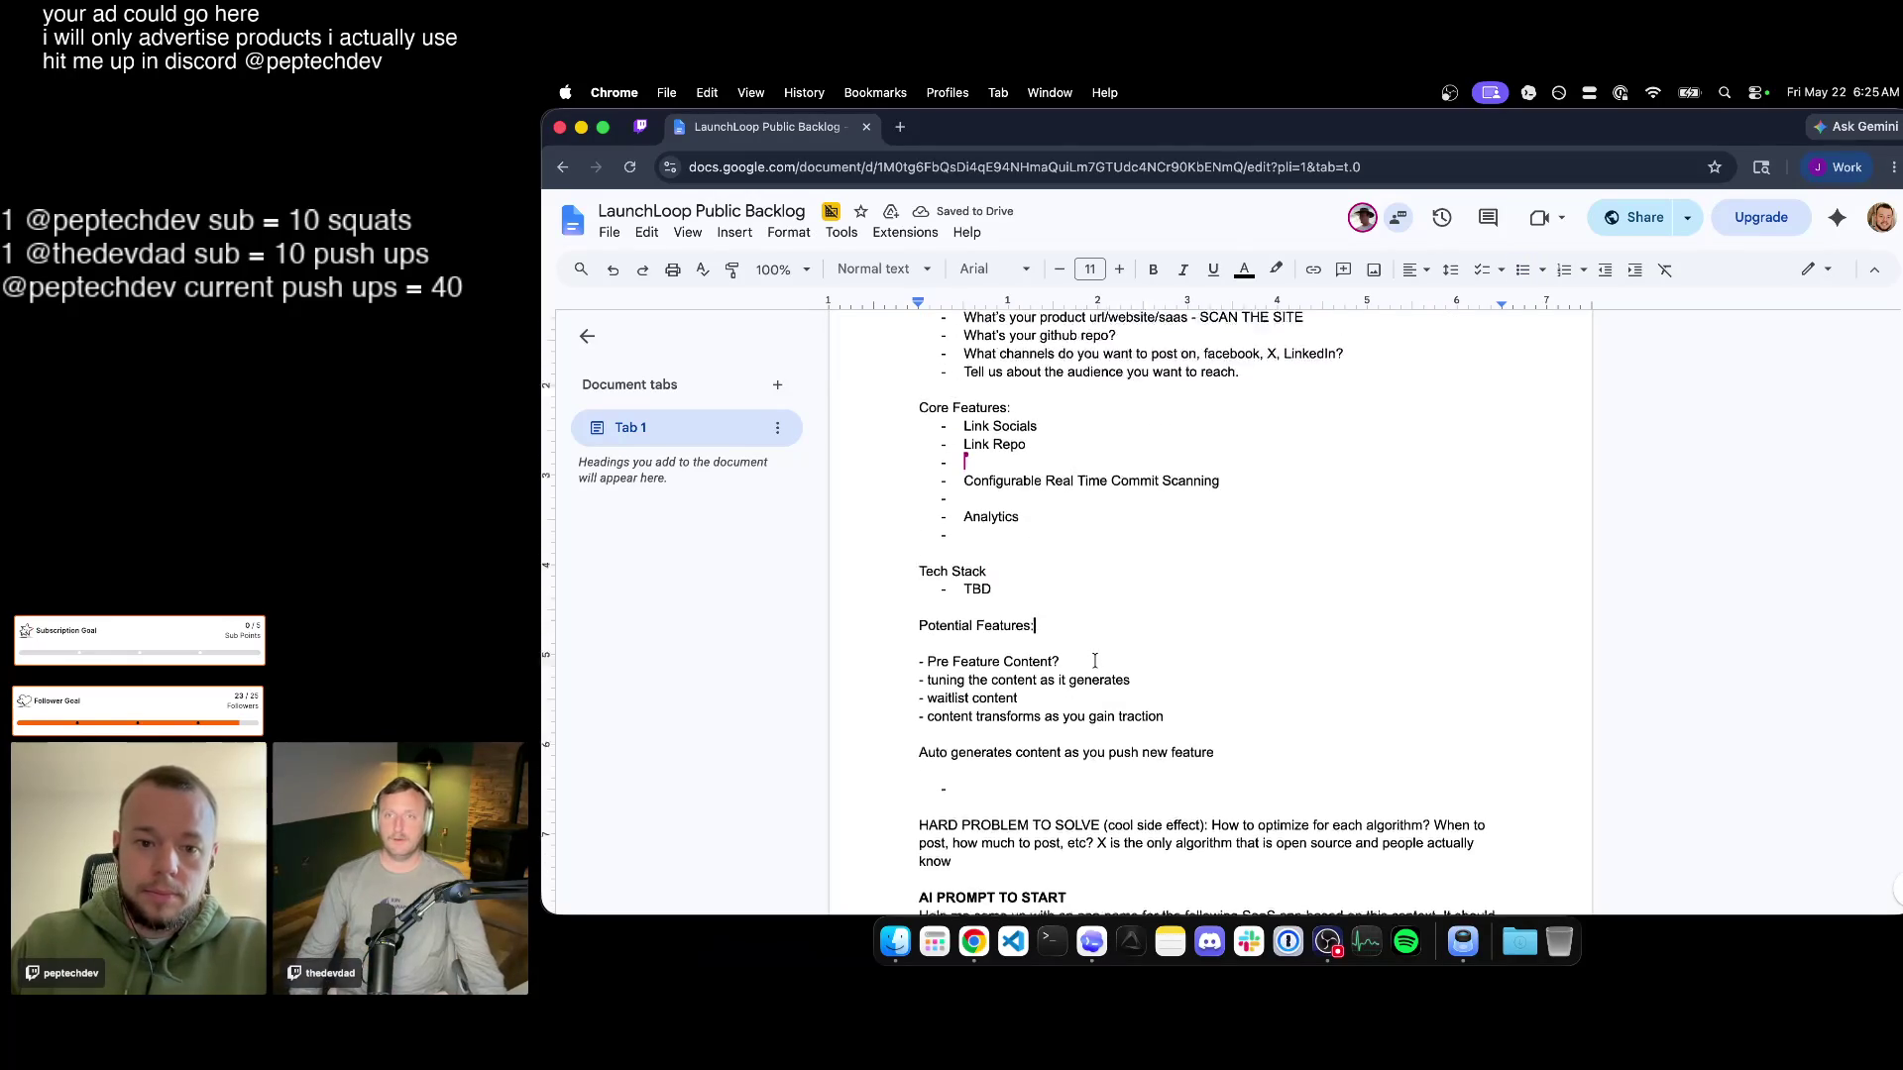
scroll(1232, 521, "up", 3)
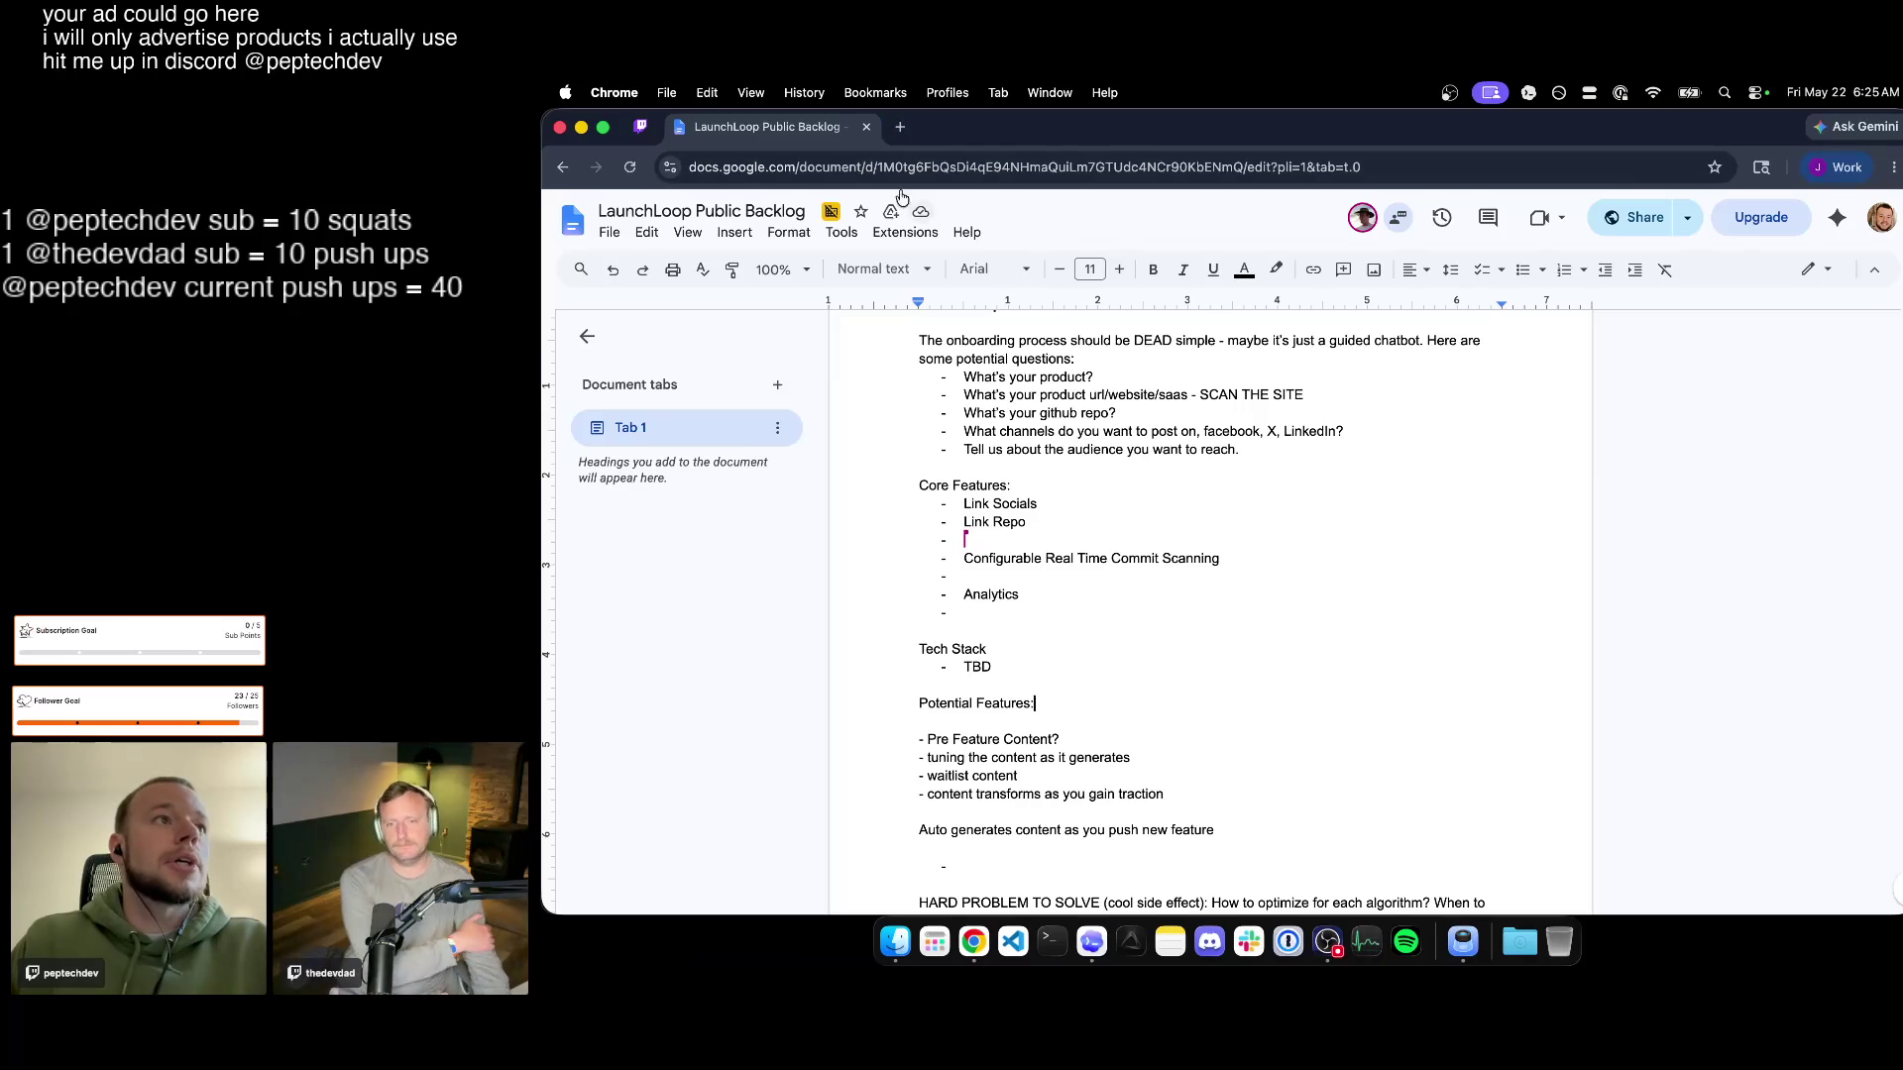
left_click(900, 127)
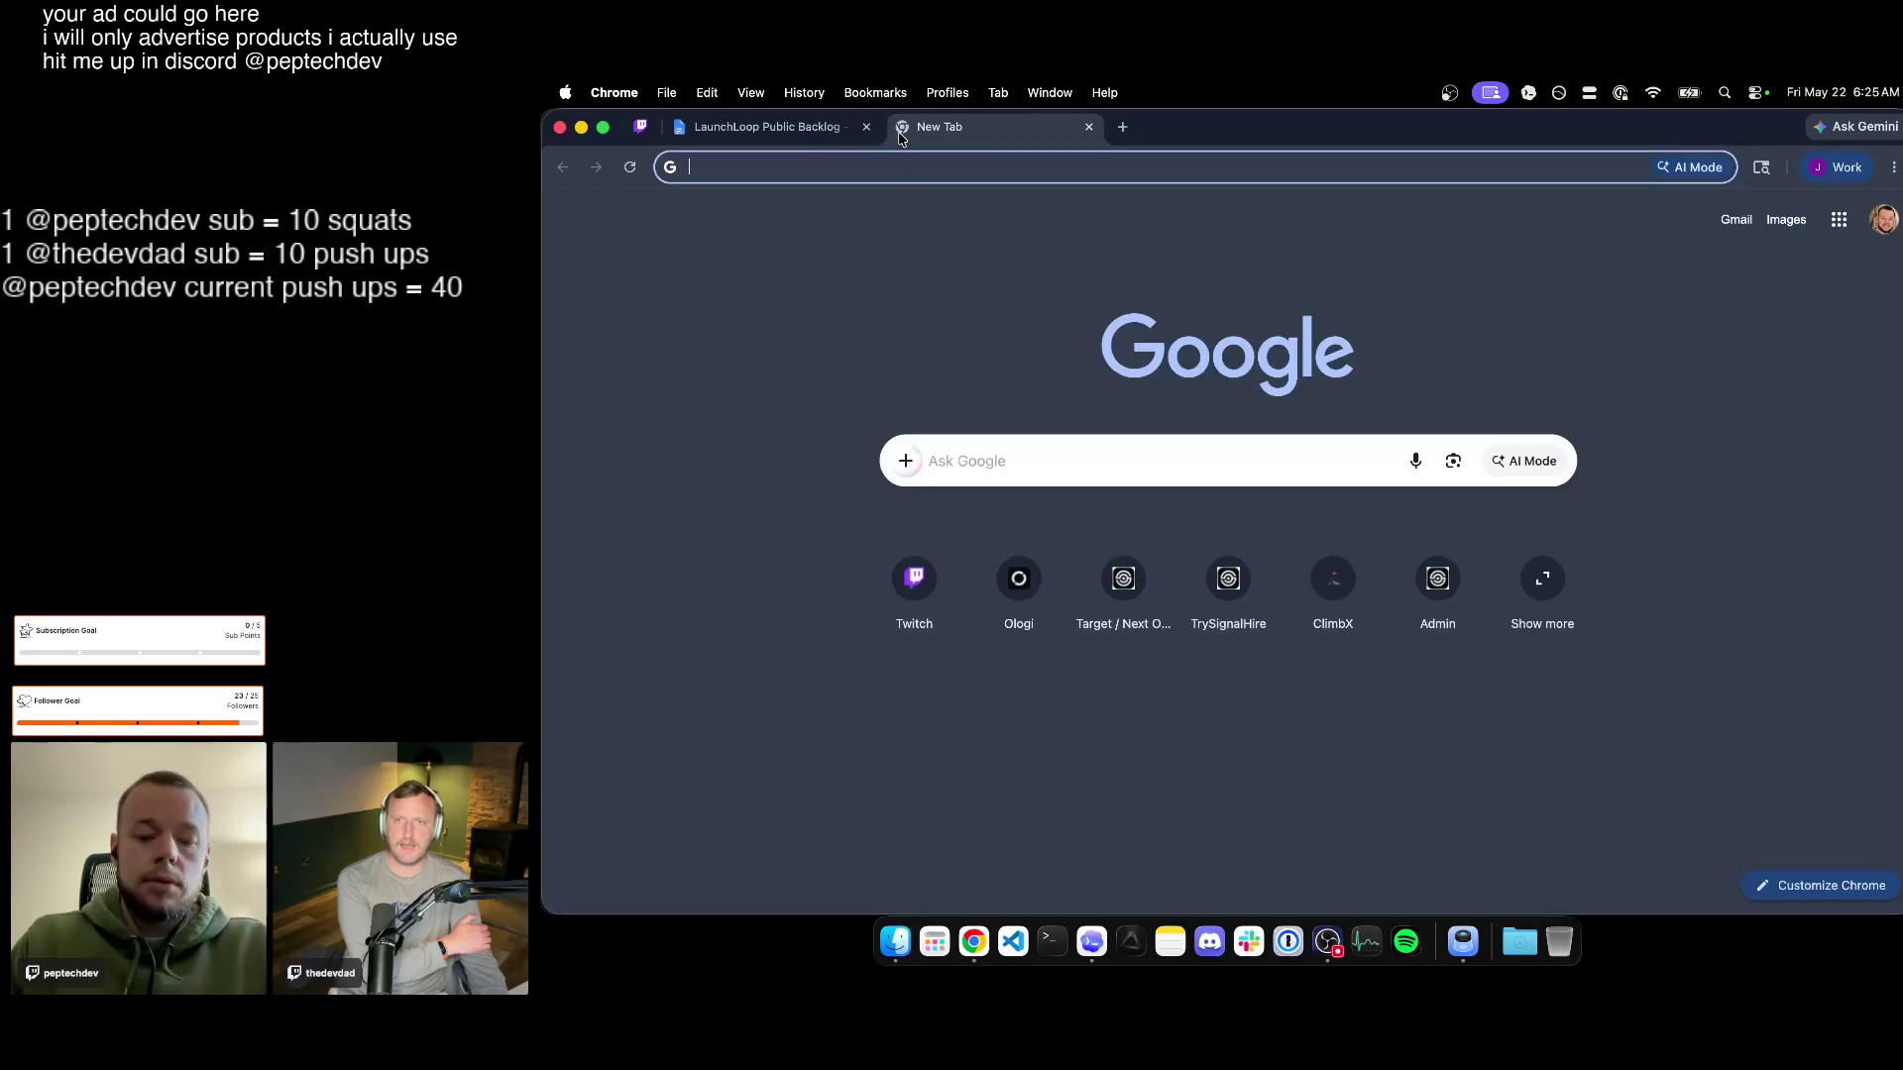
type("predis.ai")
Load predis.ai in the new tab and dismiss the Google sign-in prompt.
key("Return")
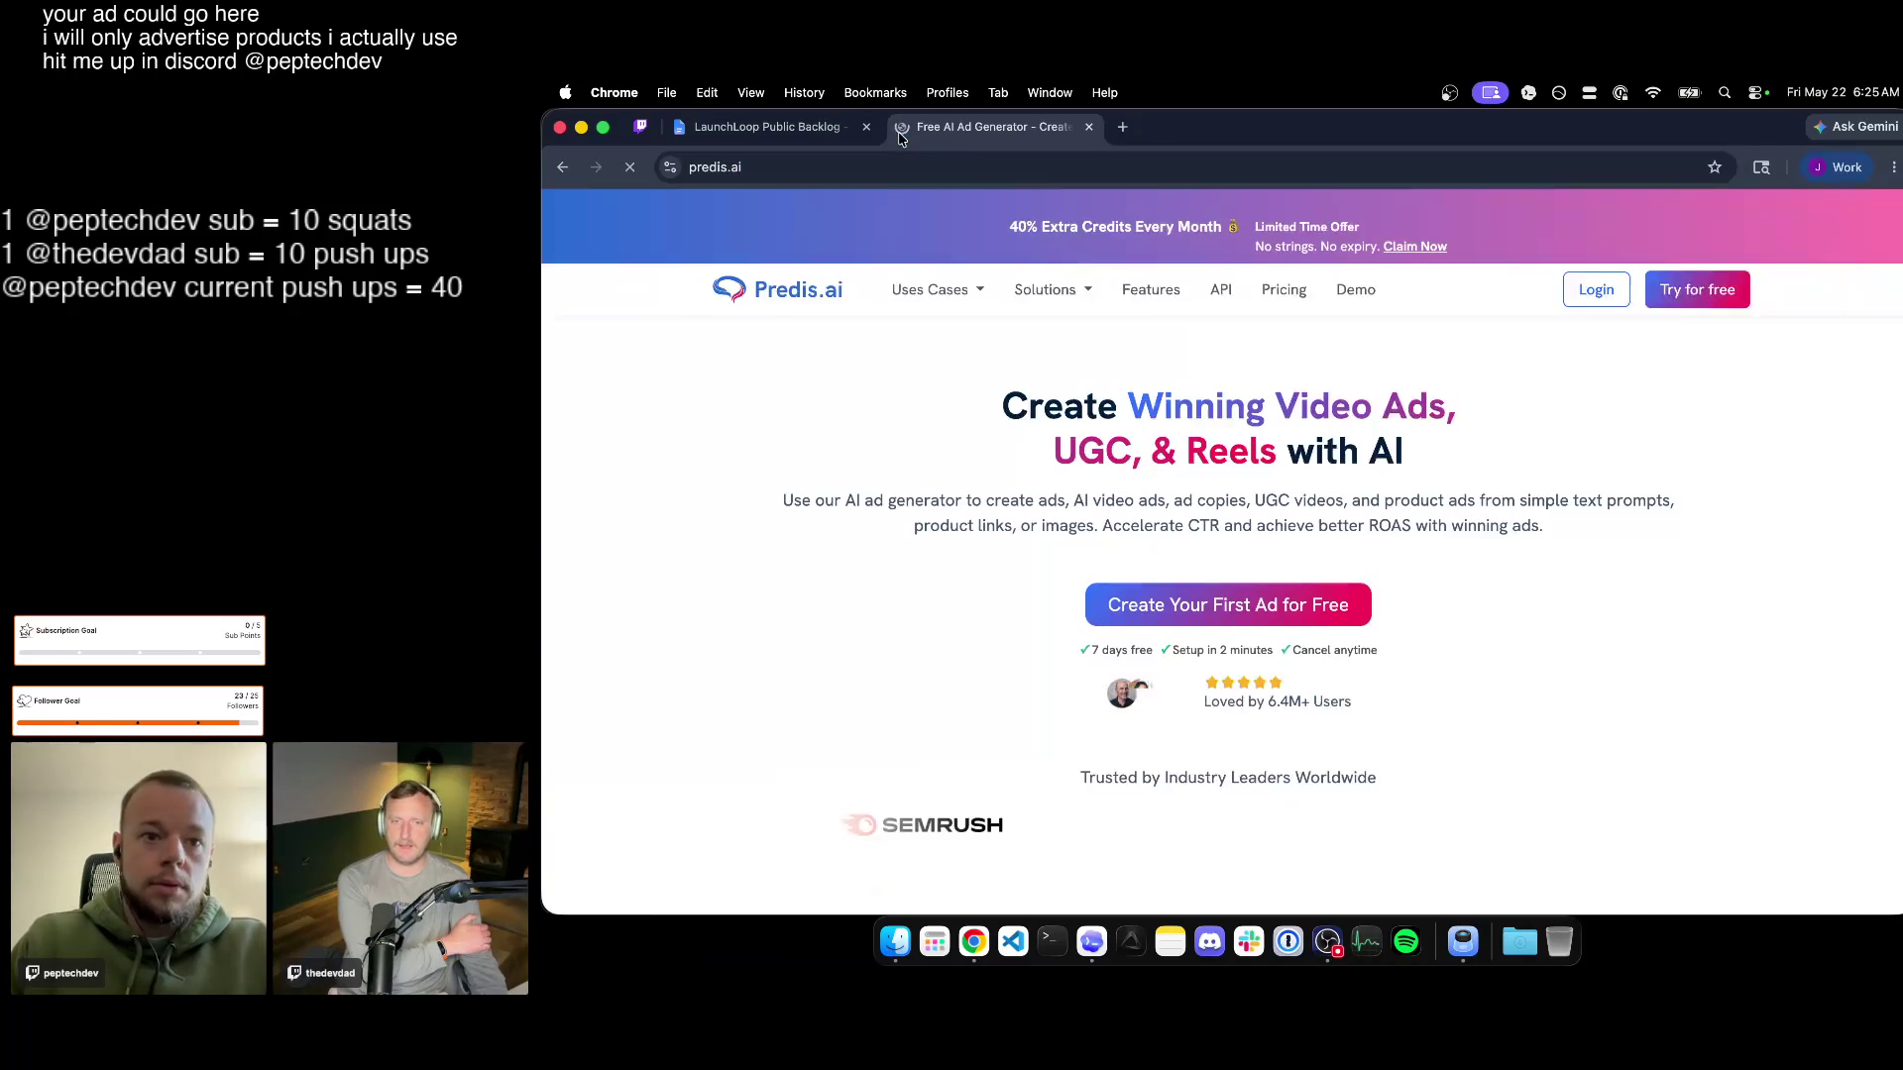
scroll(924, 532, "down", 3)
scroll(924, 536, "up", 2)
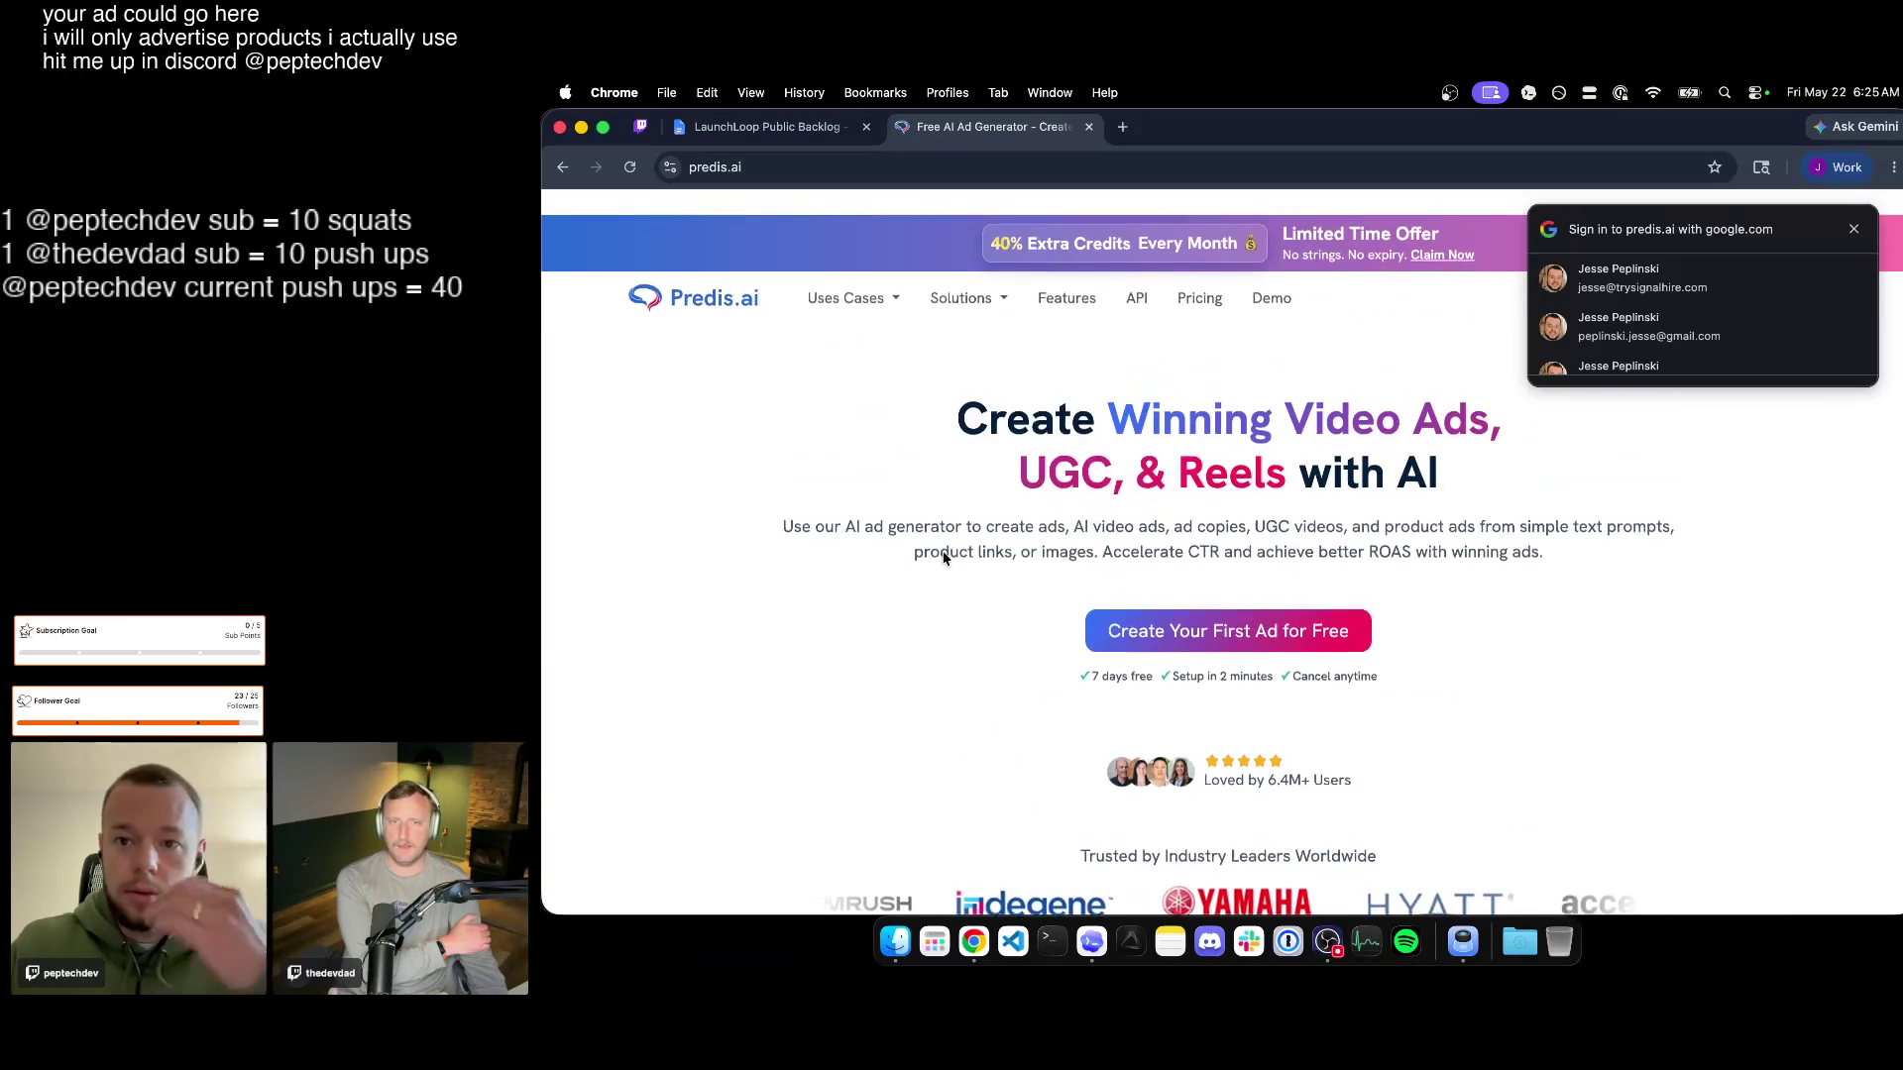
left_click(1853, 227)
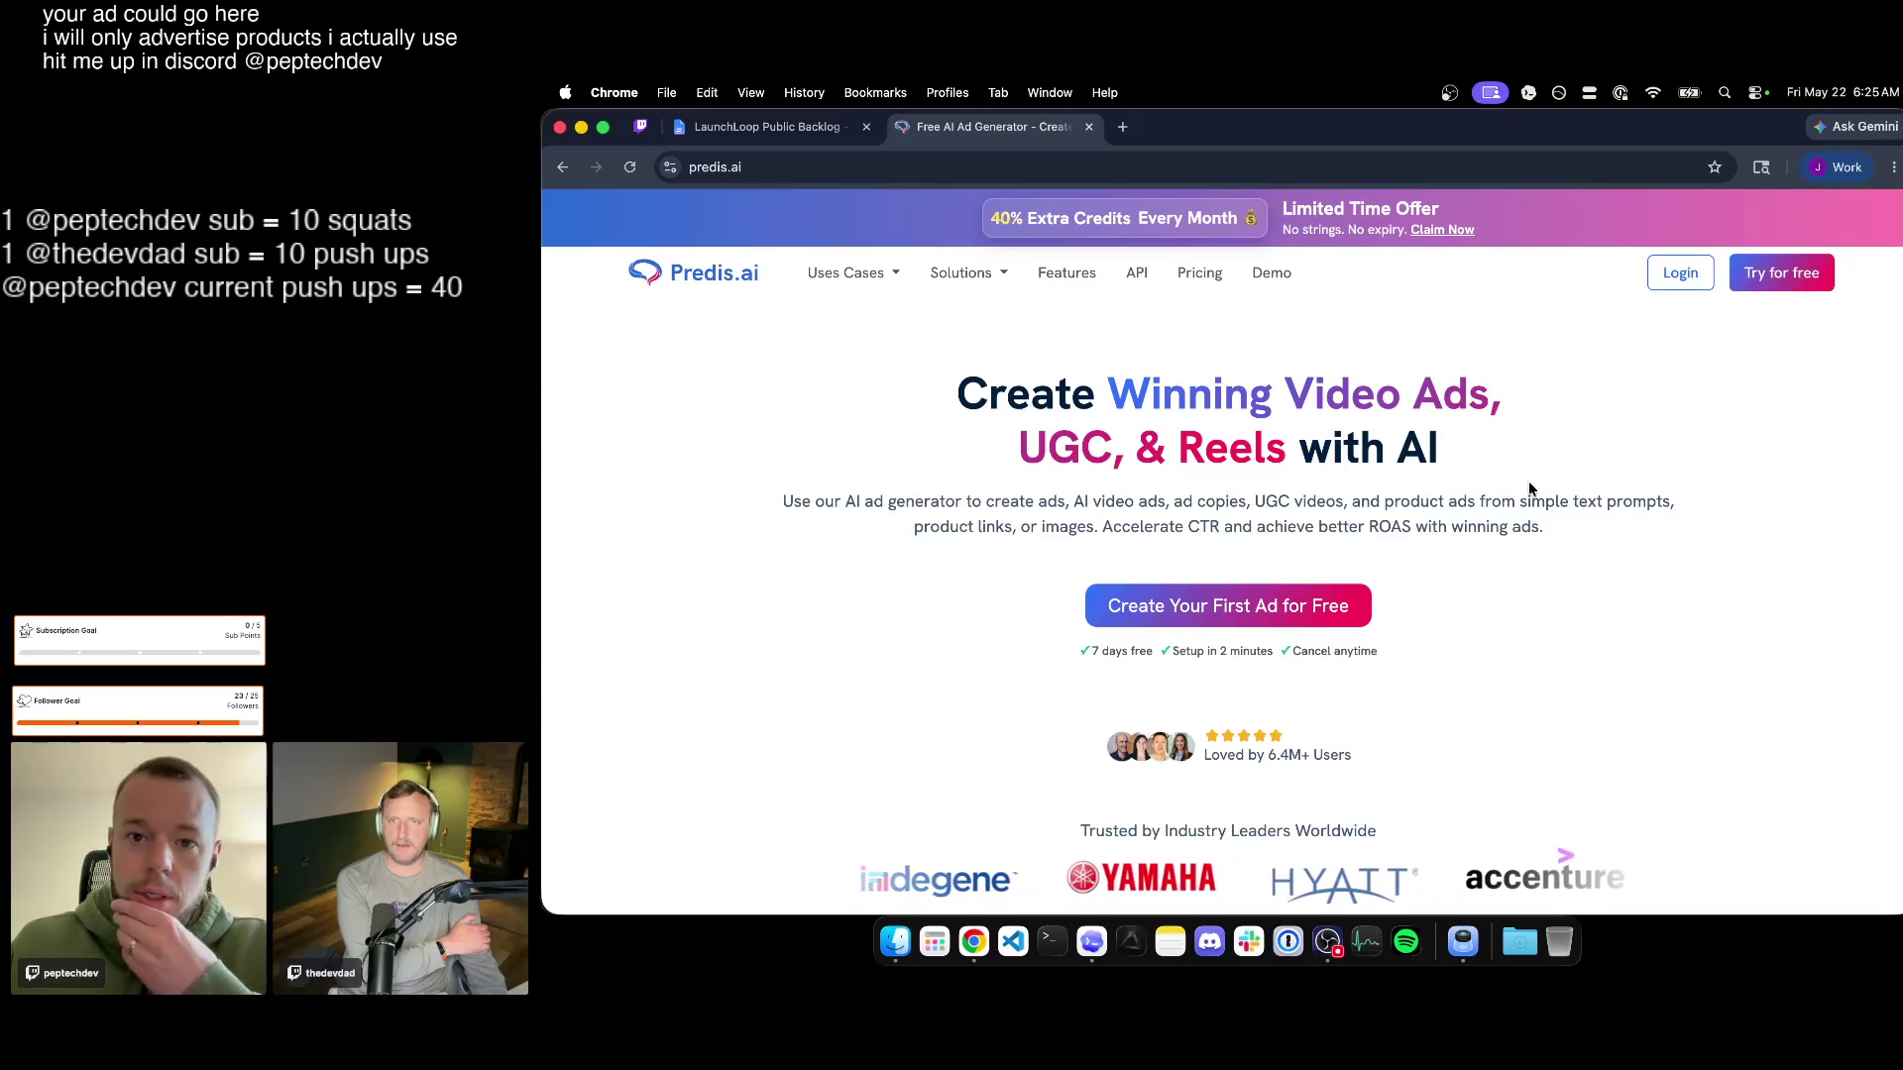
scroll(1537, 471, "down", 2)
scroll(1495, 549, "down", 1)
scroll(1504, 495, "down", 3)
scroll(1372, 575, "down", 3)
scroll(1370, 575, "down", 3)
scroll(1374, 584, "down", 3)
scroll(1398, 595, "down", 3)
scroll(1417, 607, "down", 3)
scroll(1416, 607, "down", 1)
scroll(1416, 602, "down", 3)
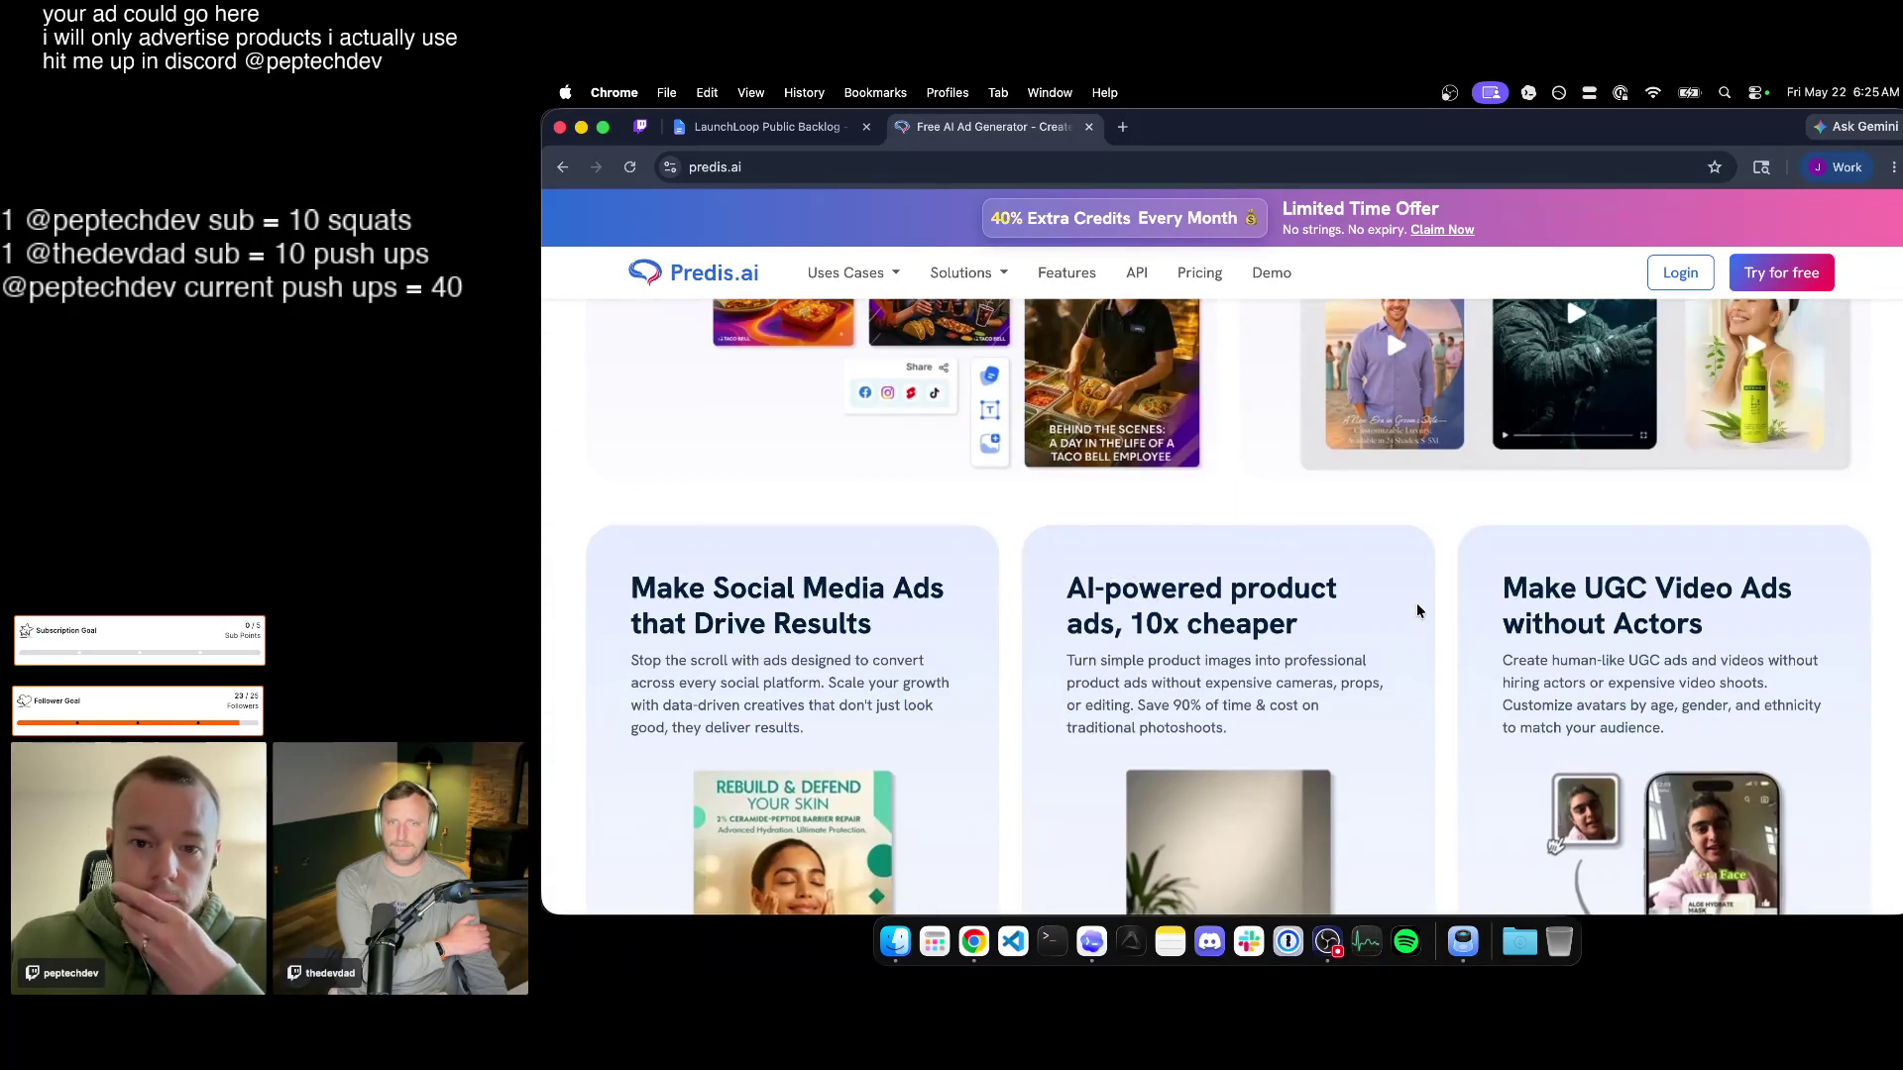
scroll(1417, 602, "down", 3)
scroll(1418, 603, "down", 3)
scroll(1417, 602, "down", 3)
scroll(1418, 609, "down", 3)
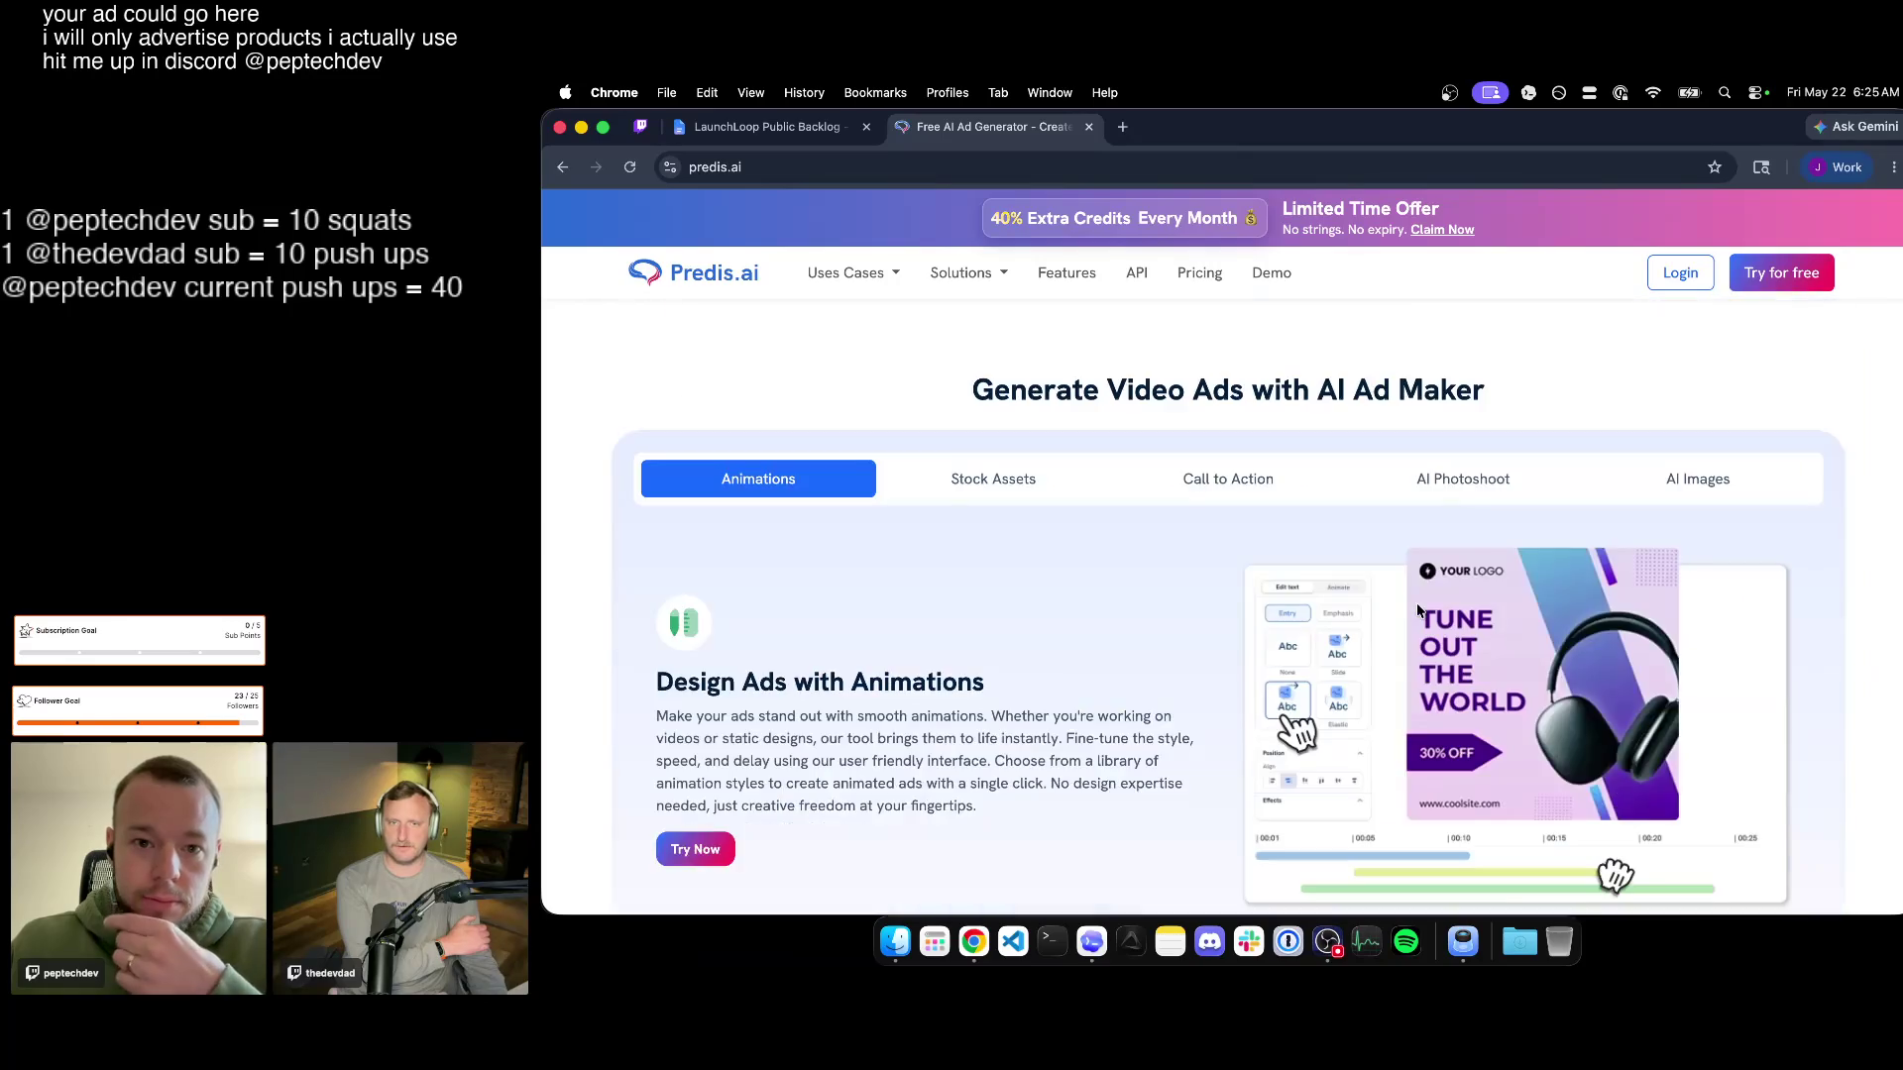
scroll(1418, 609, "down", 3)
scroll(1416, 609, "down", 1)
scroll(1417, 610, "down", 3)
scroll(1416, 610, "down", 3)
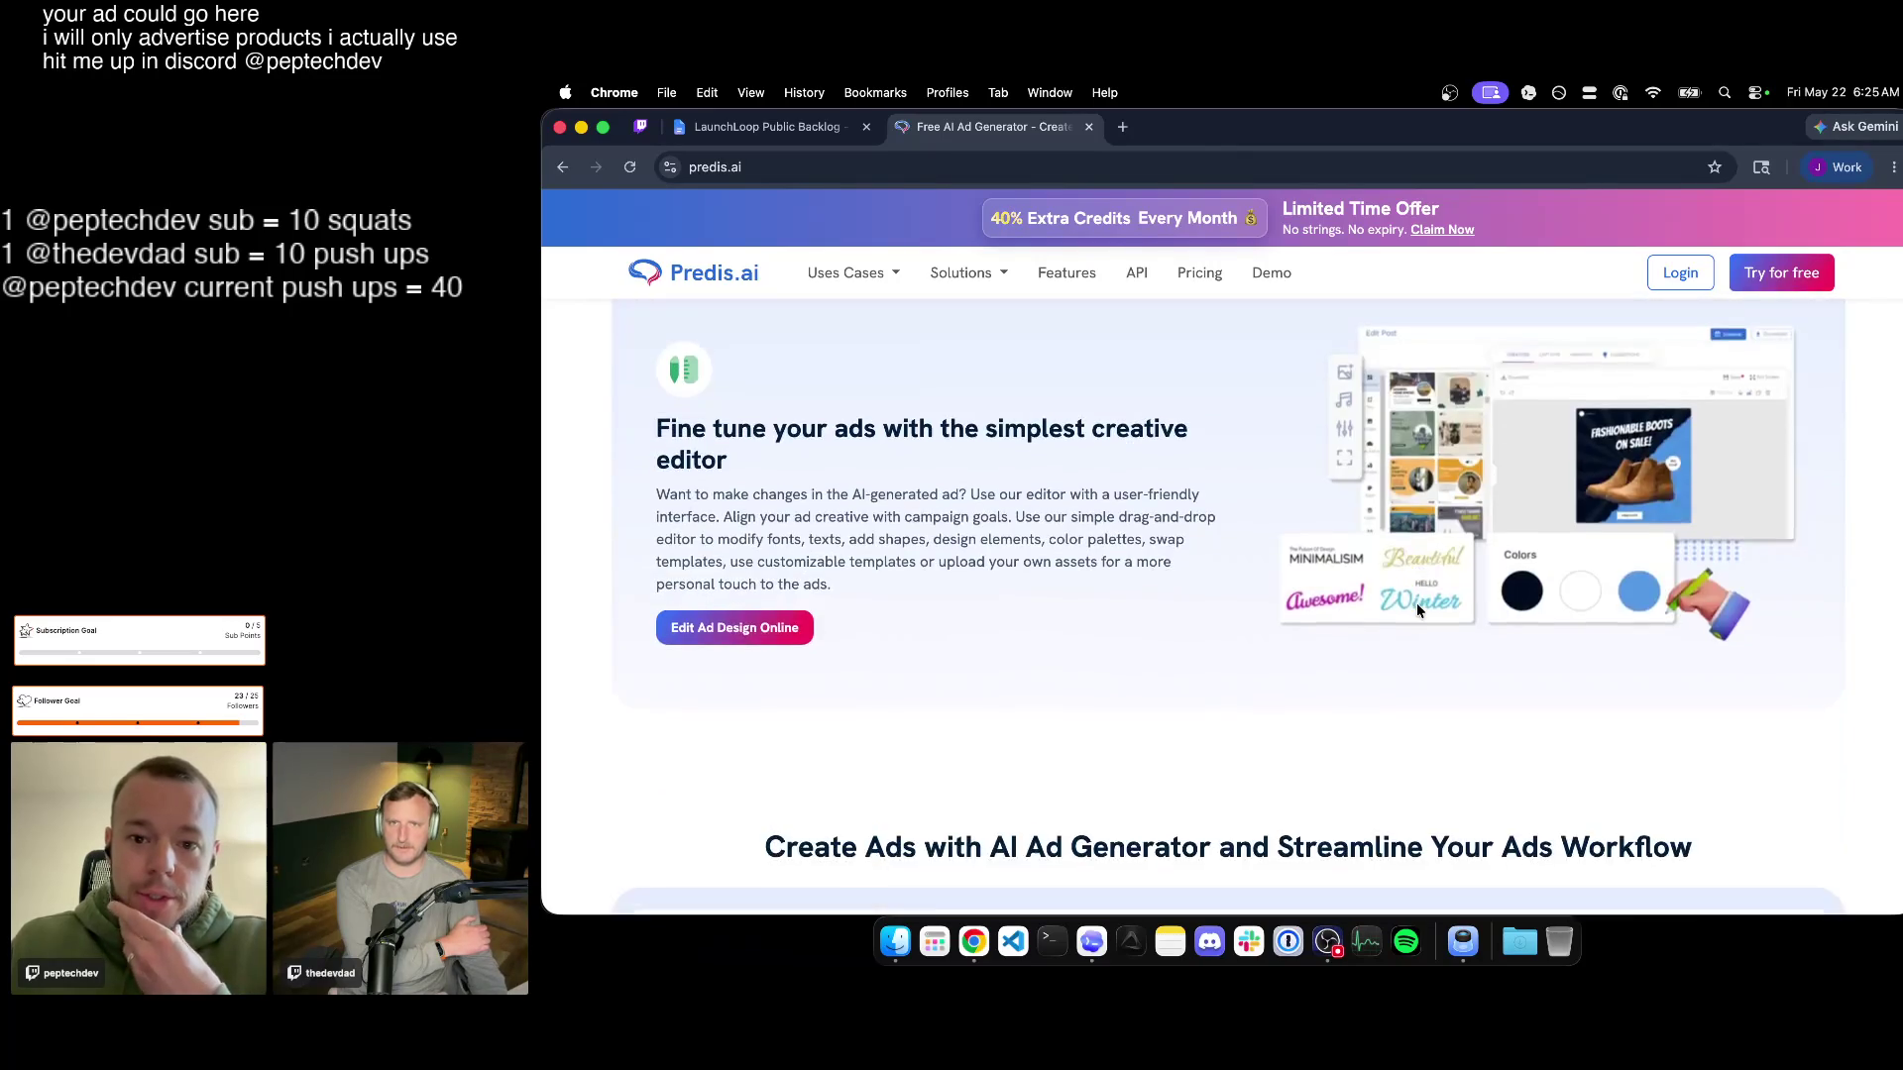
scroll(1417, 609, "down", 3)
scroll(1418, 610, "down", 3)
scroll(1416, 609, "down", 2)
scroll(1417, 611, "down", 2)
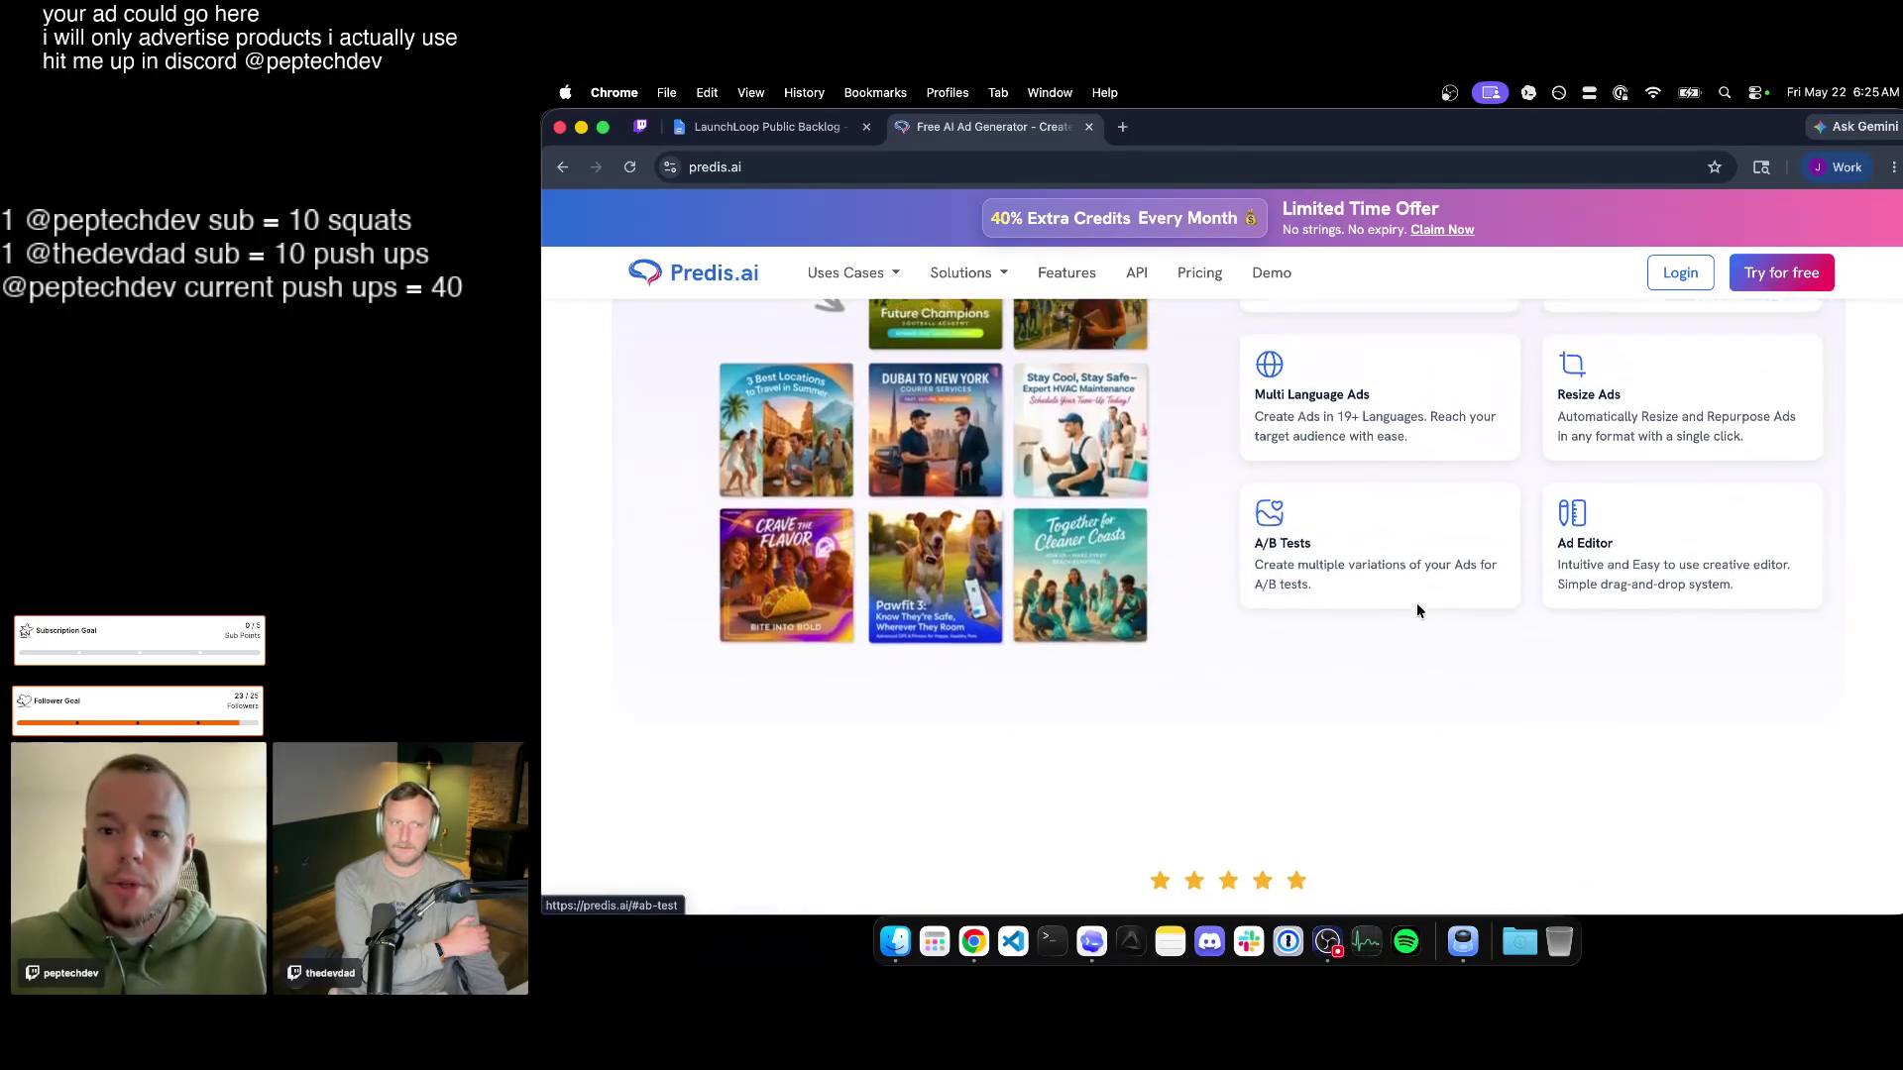
scroll(1417, 610, "down", 3)
scroll(1416, 610, "down", 1)
scroll(1418, 611, "down", 3)
scroll(1417, 601, "down", 3)
scroll(1417, 603, "down", 2)
scroll(1417, 601, "down", 2)
scroll(1416, 602, "down", 3)
scroll(1417, 603, "down", 3)
scroll(1416, 602, "down", 3)
scroll(1416, 603, "down", 2)
scroll(1418, 603, "down", 2)
scroll(1417, 602, "down", 3)
scroll(1417, 601, "down", 2)
scroll(1418, 603, "down", 2)
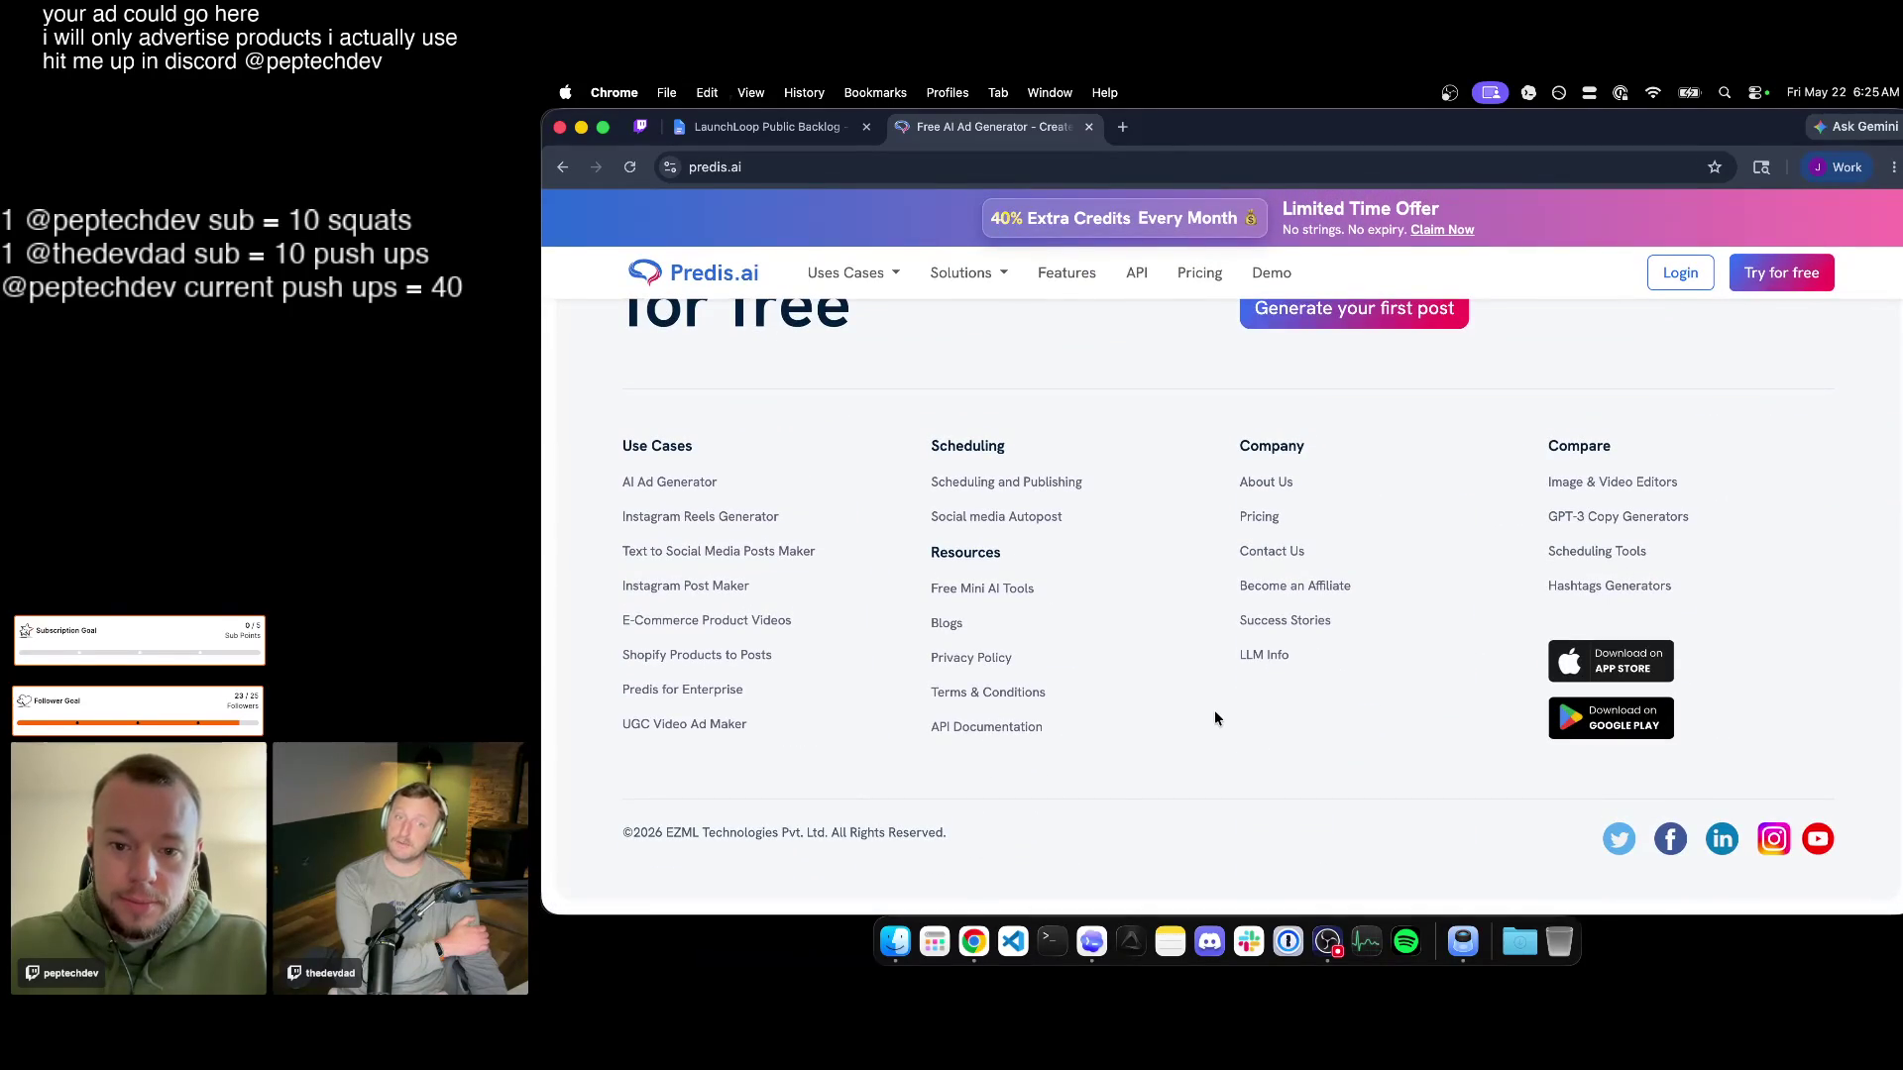
Search the homepage for 'story' matches, glance at the backlog doc, and return to Predis.ai.
key("super+f")
type("story")
key("Return")
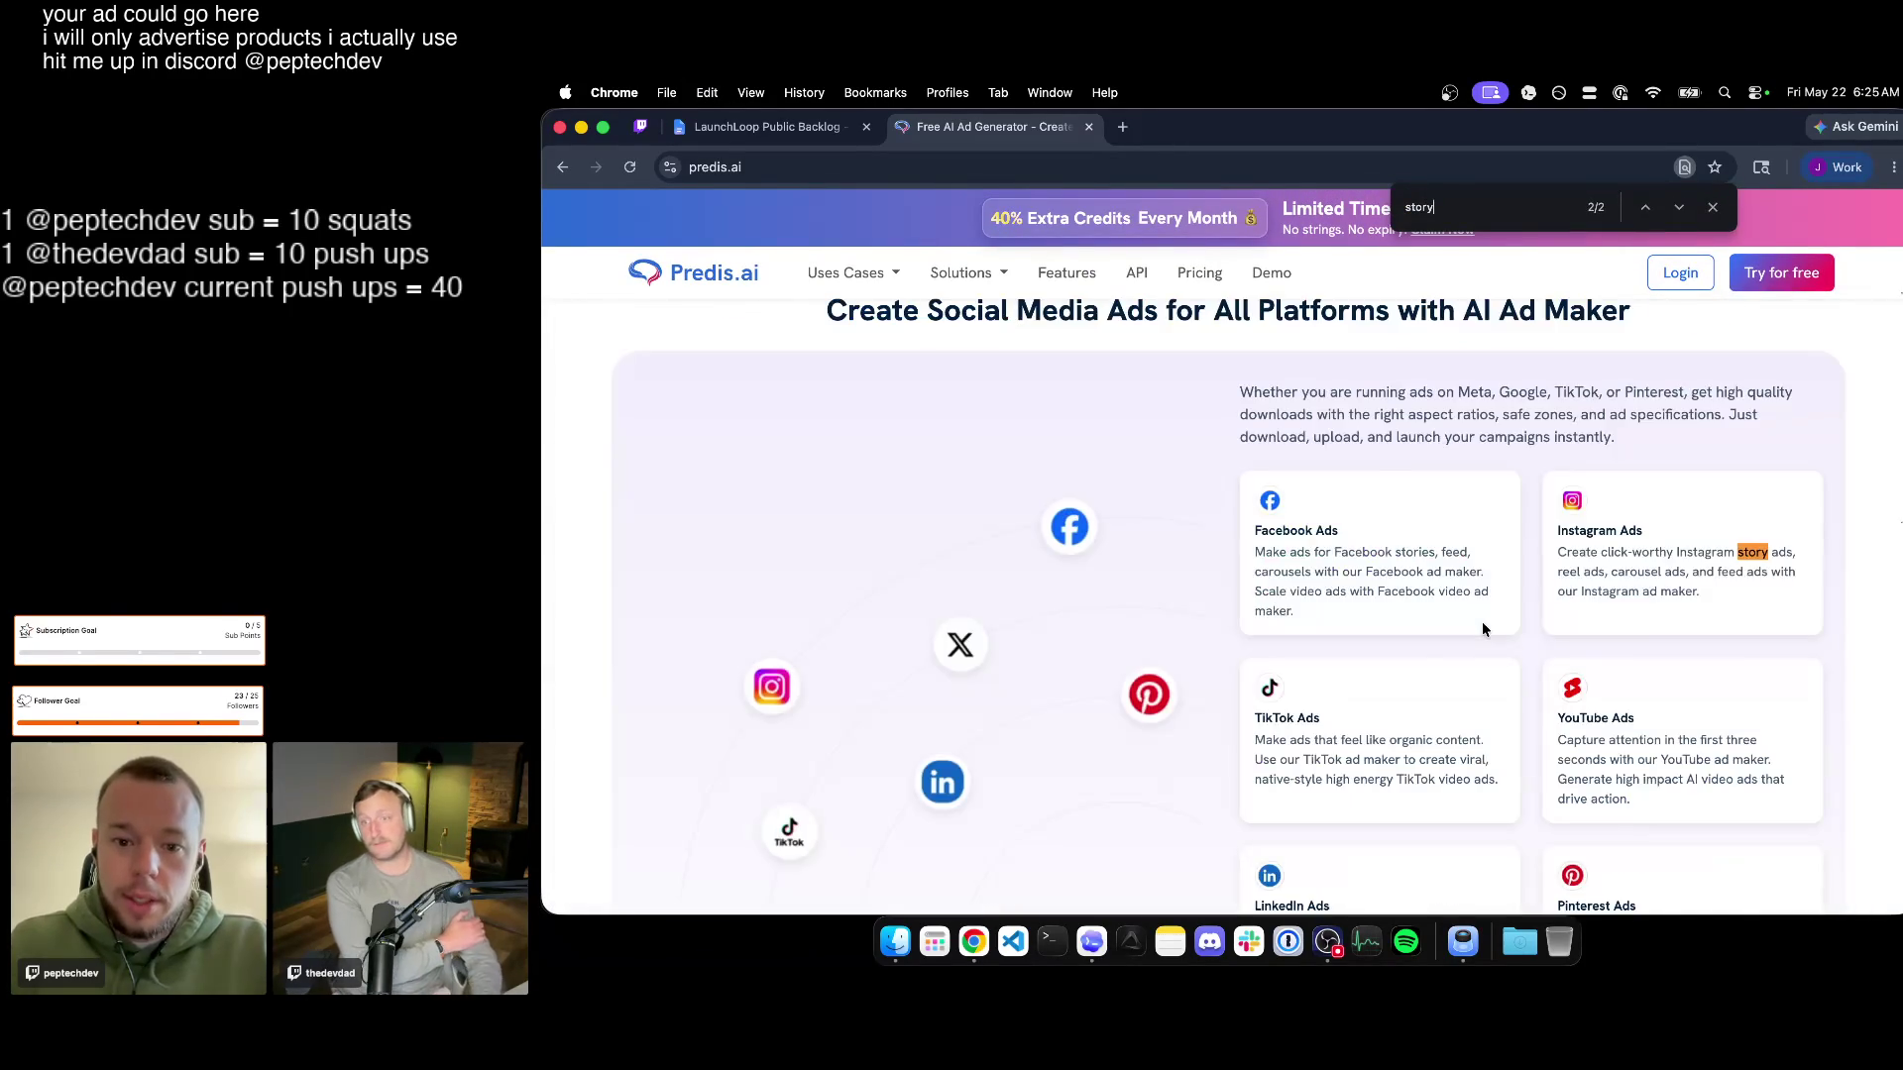
key("Return")
key("Escape")
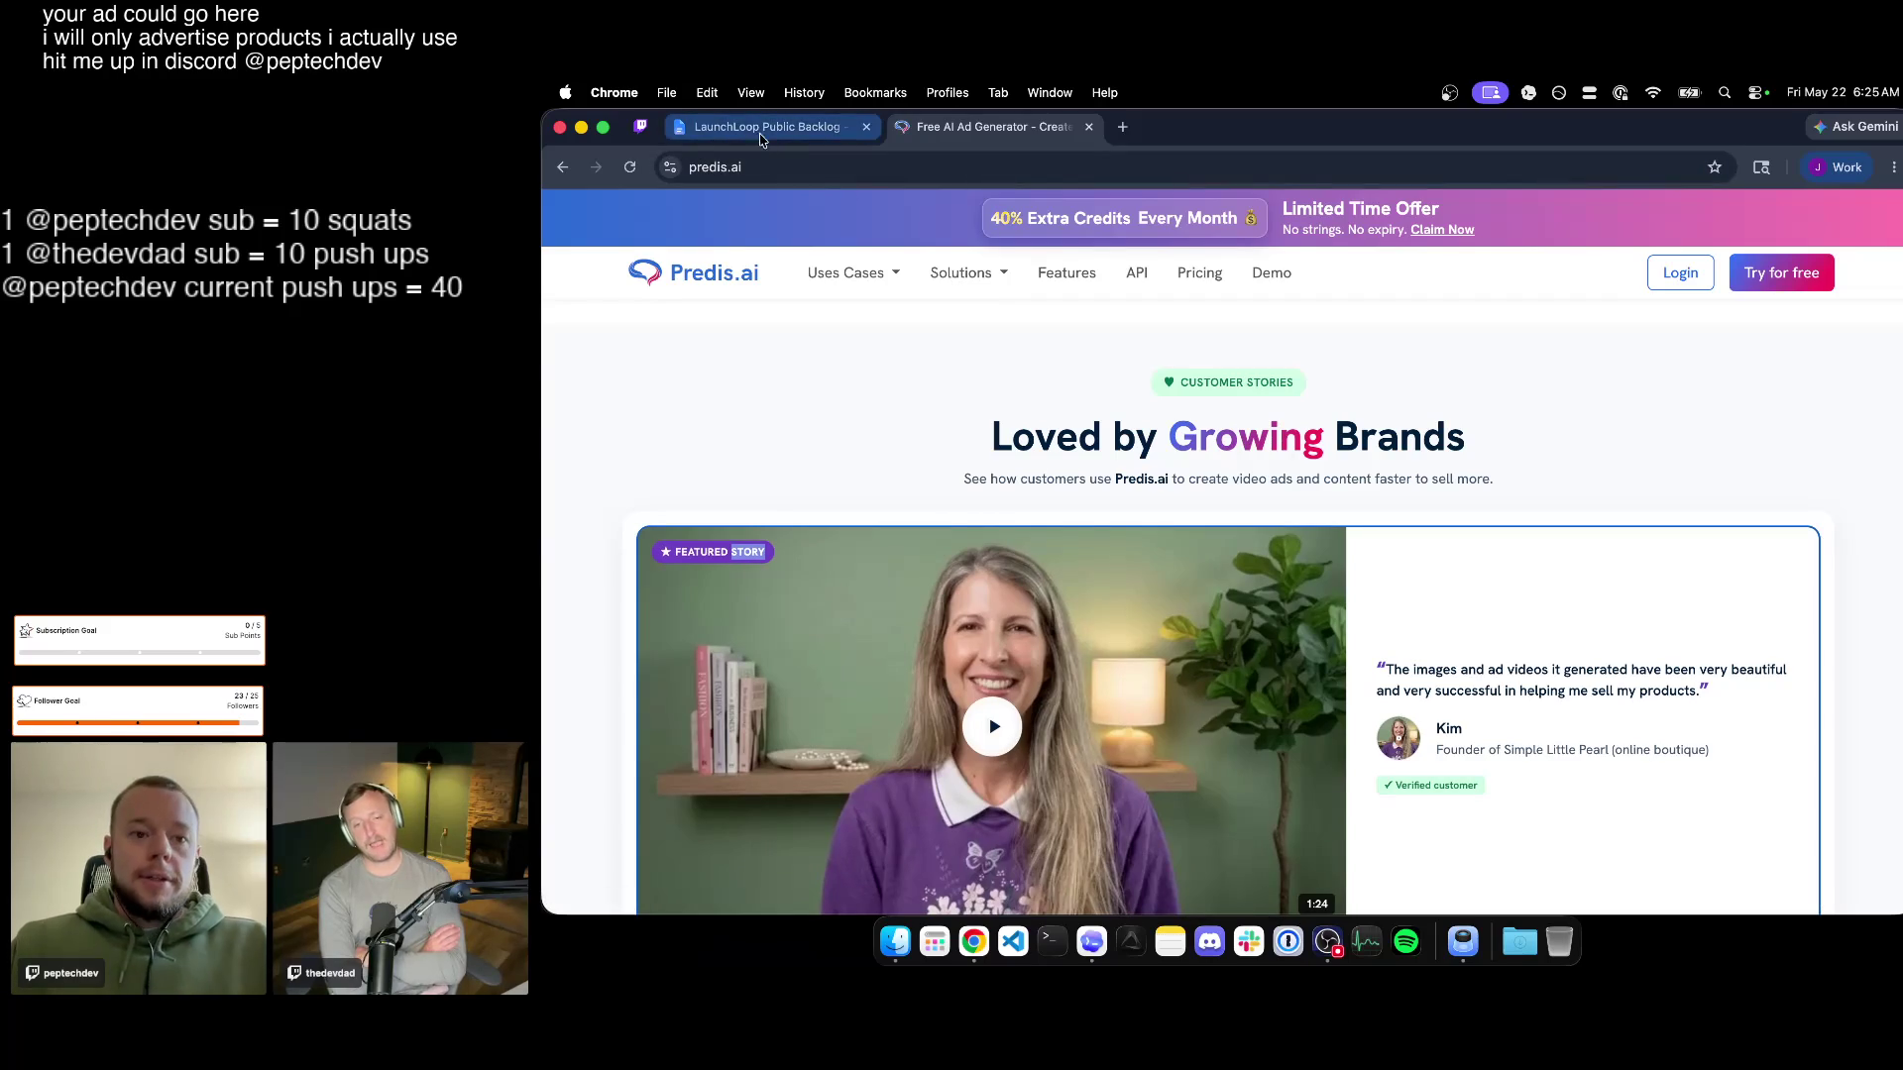
left_click(759, 126)
left_click(988, 126)
scroll(1206, 561, "up", 10)
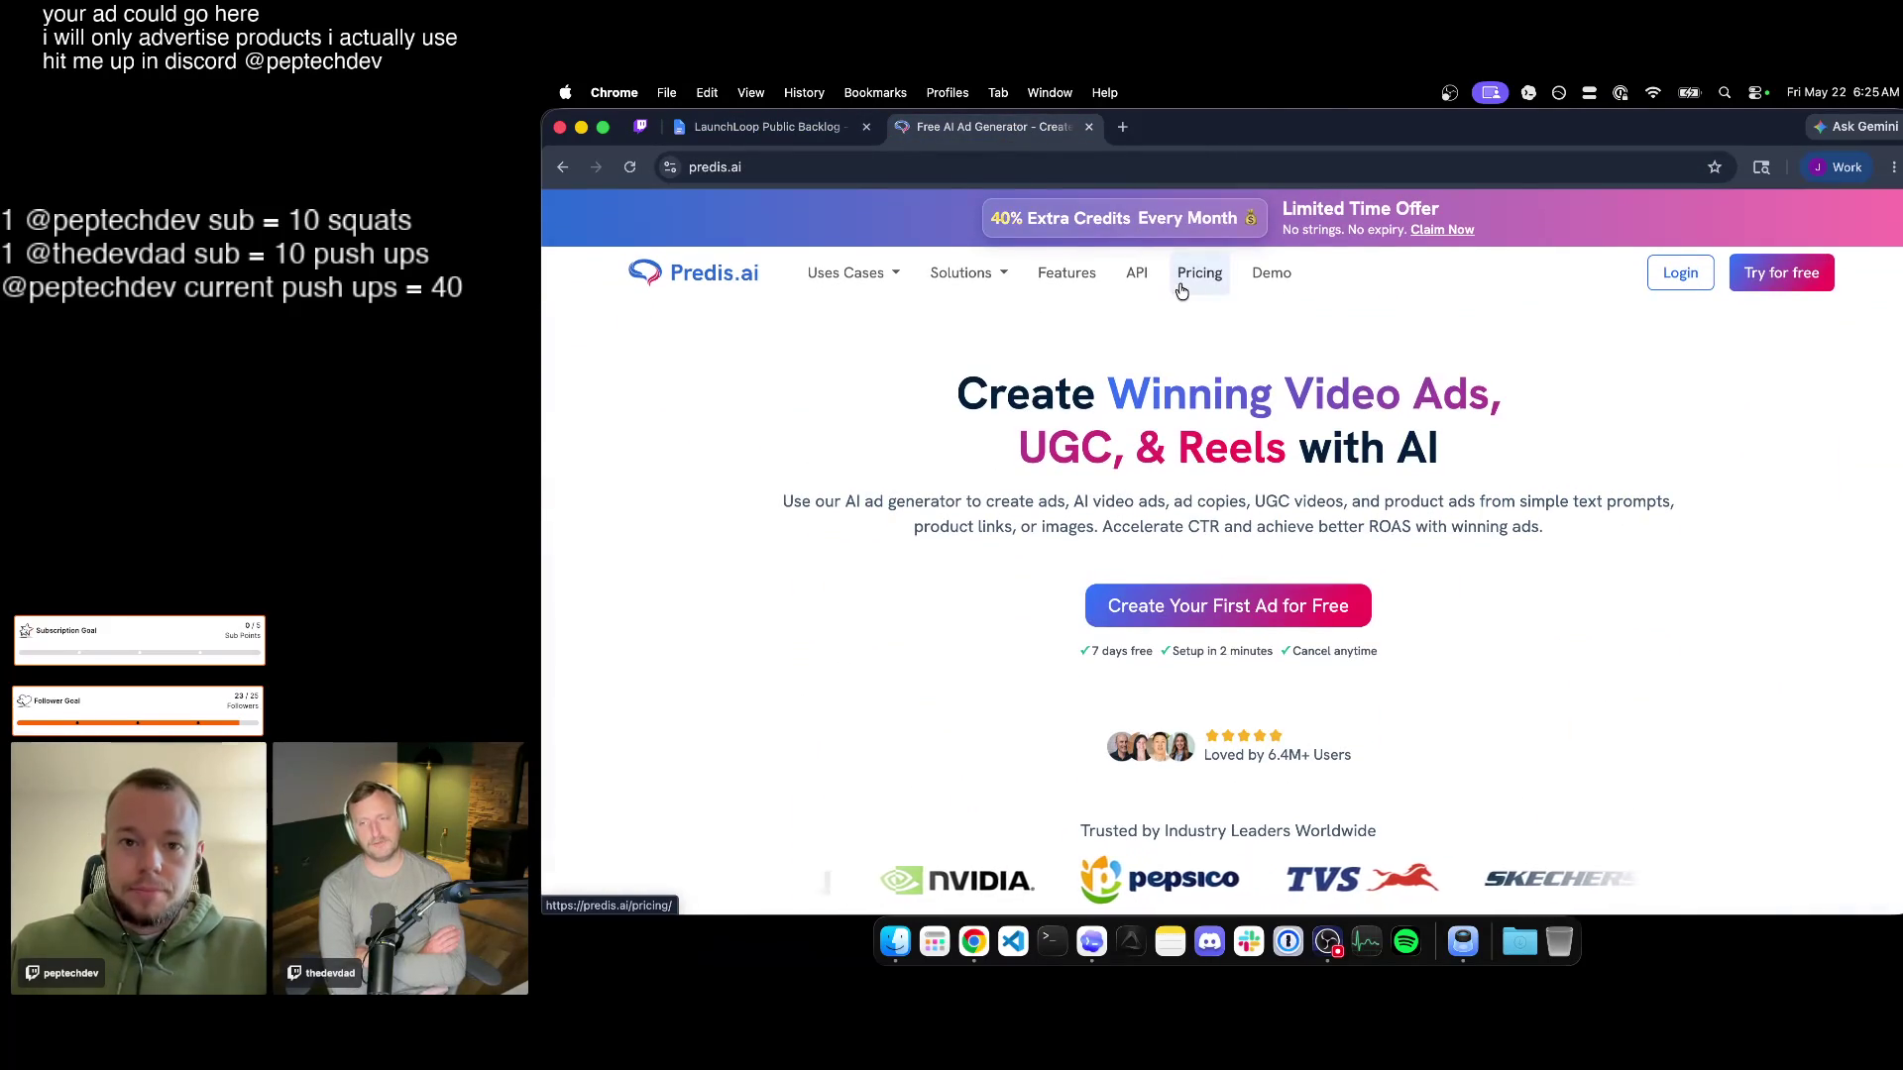
Review the Predis.ai pricing page, then go to the image and video editors comparison.
left_click(1178, 280)
scroll(1211, 507, "down", 3)
scroll(1212, 508, "down", 4)
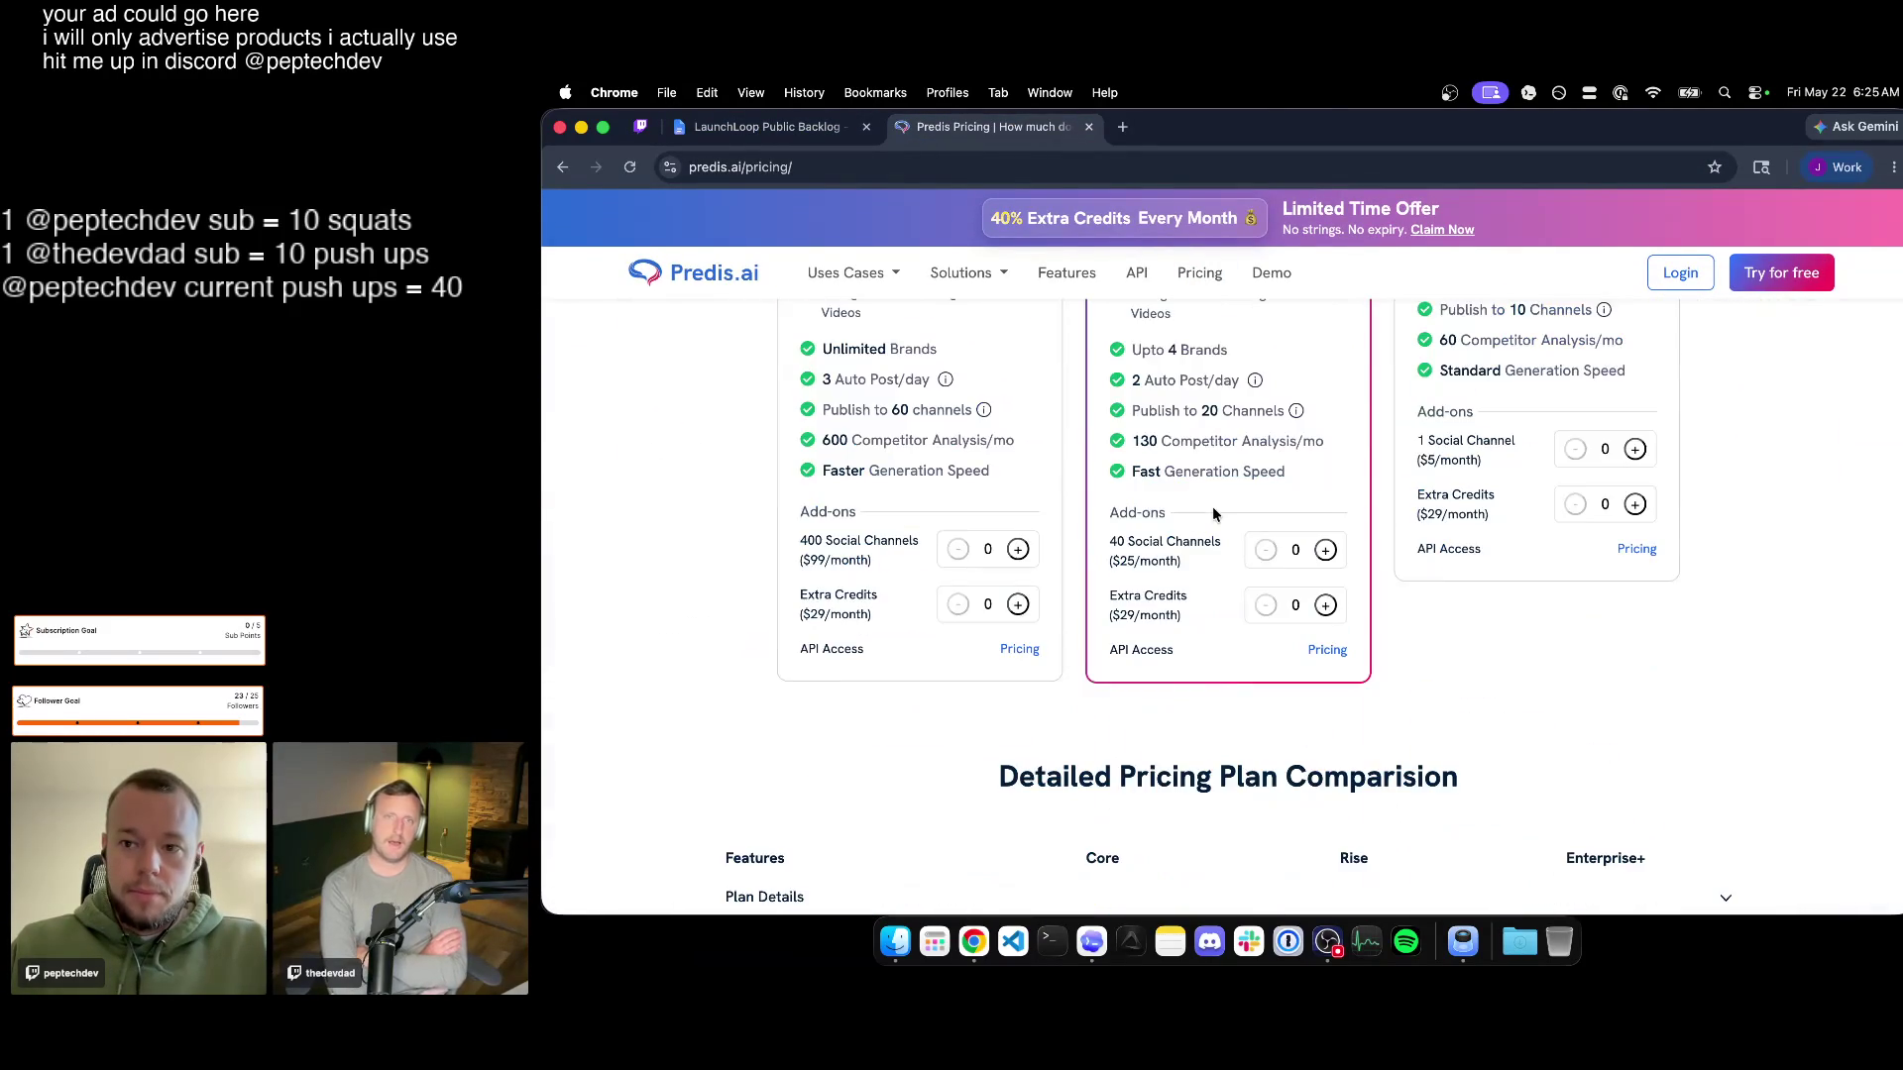
scroll(1211, 513, "down", 5)
scroll(1215, 515, "down", 5)
scroll(1212, 507, "down", 4)
scroll(1212, 507, "down", 4)
scroll(1211, 507, "down", 5)
scroll(1212, 506, "up", 3)
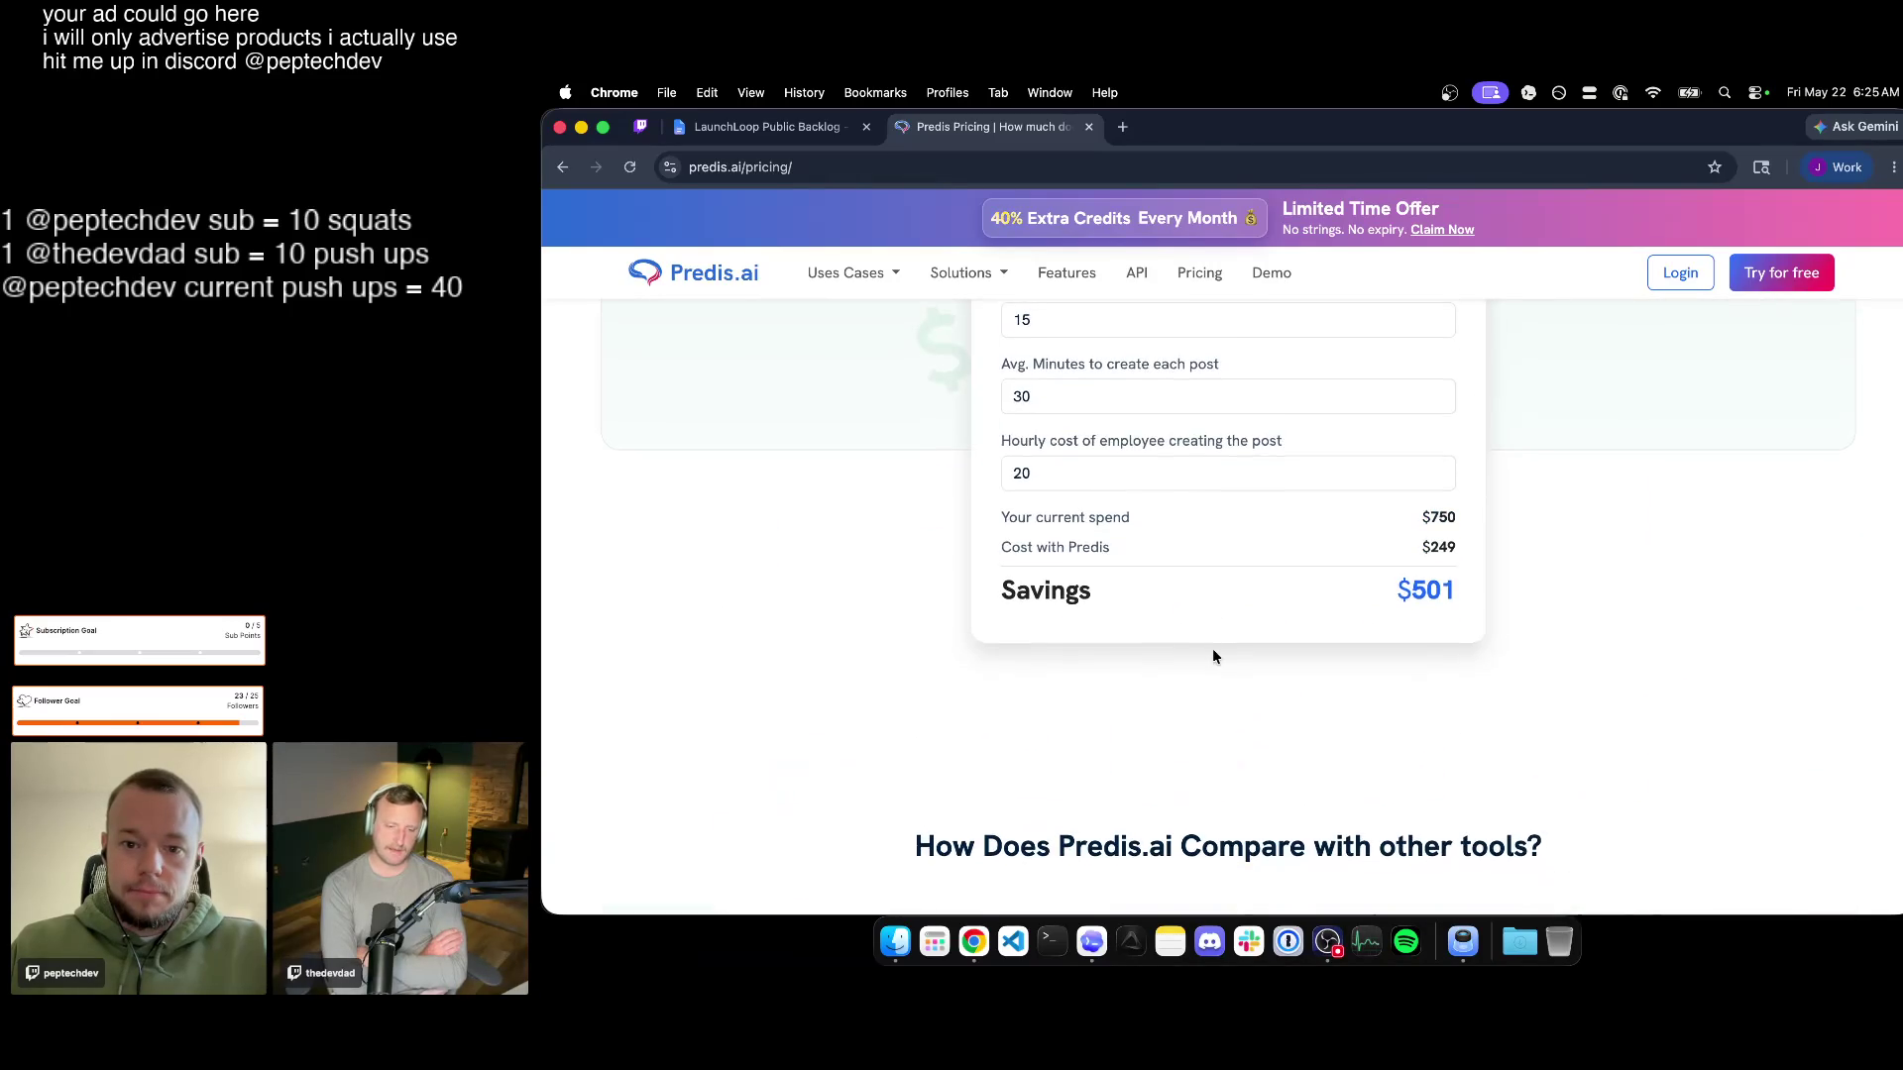
scroll(1212, 650, "down", 5)
scroll(1212, 650, "down", 3)
scroll(1212, 650, "down", 3)
scroll(1212, 651, "down", 3)
scroll(1088, 635, "down", 3)
scroll(1089, 633, "down", 3)
scroll(1088, 635, "down", 3)
scroll(1088, 634, "down", 3)
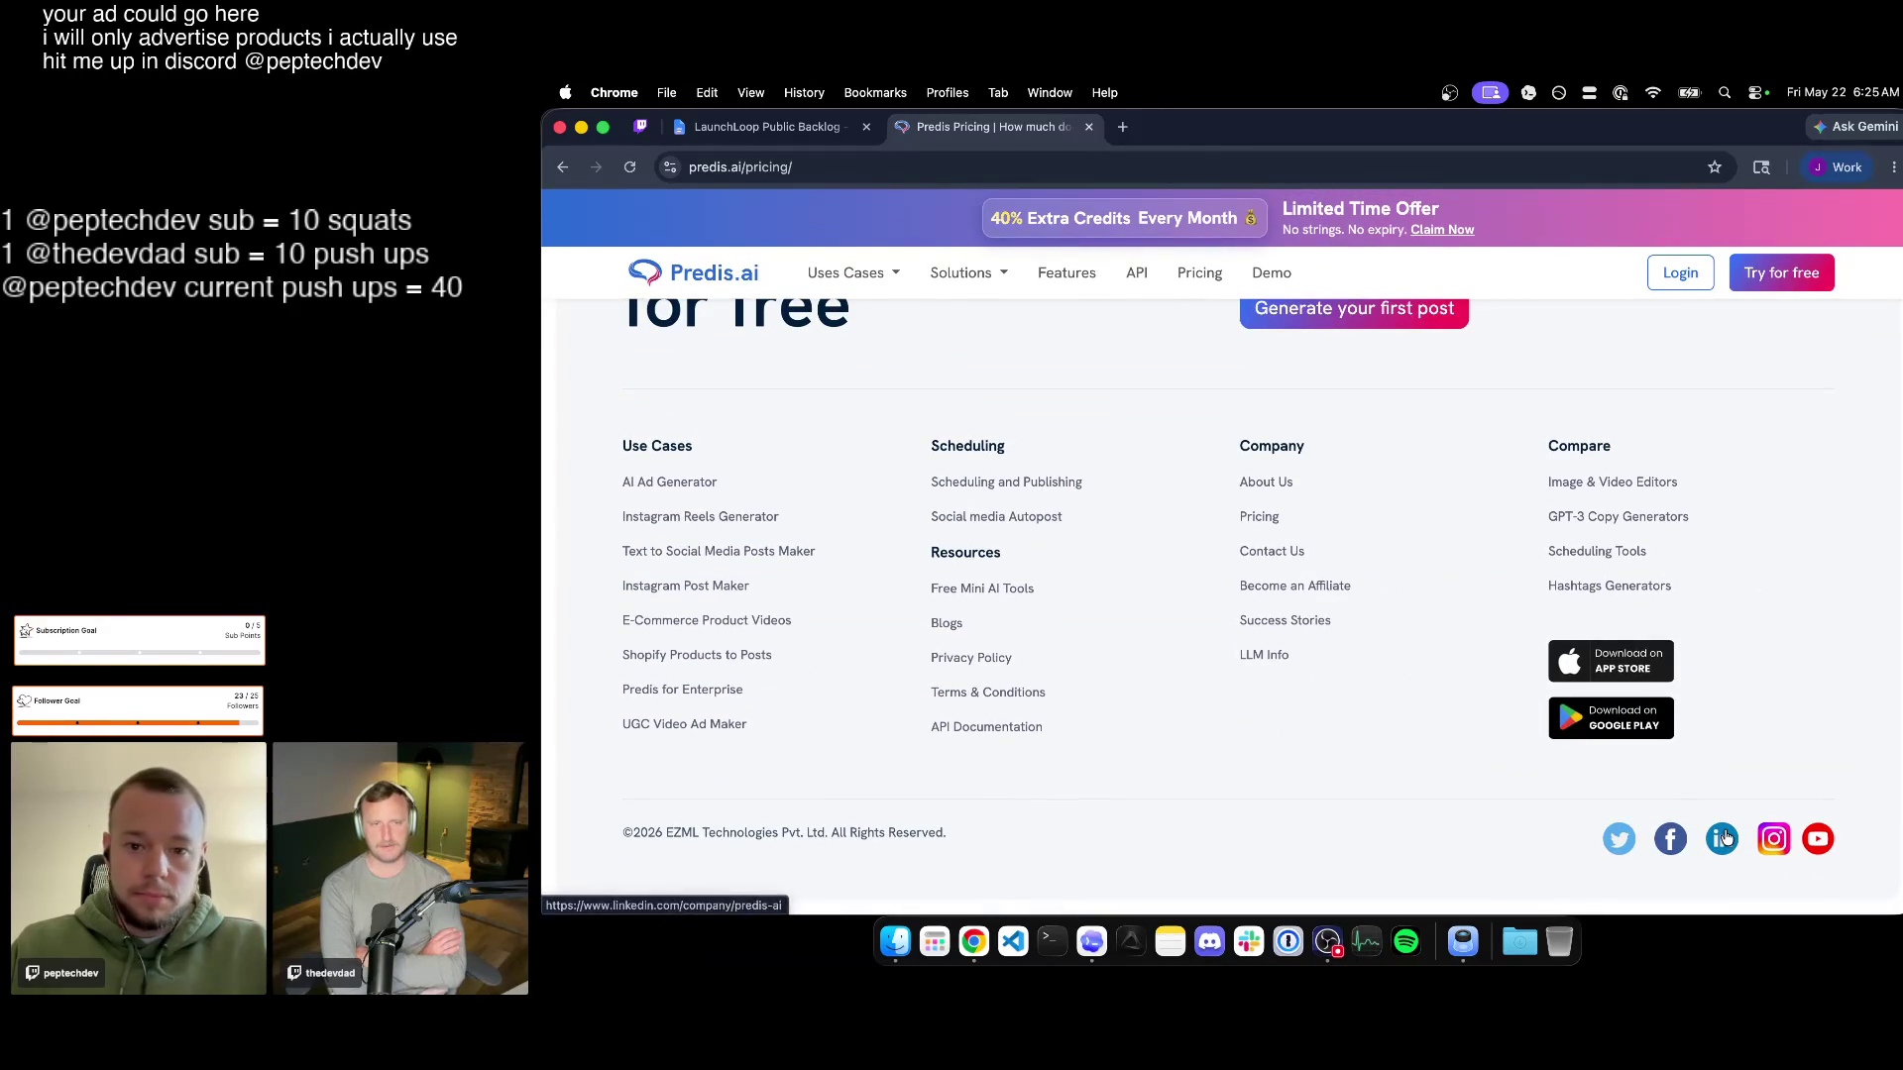
left_click(1602, 481)
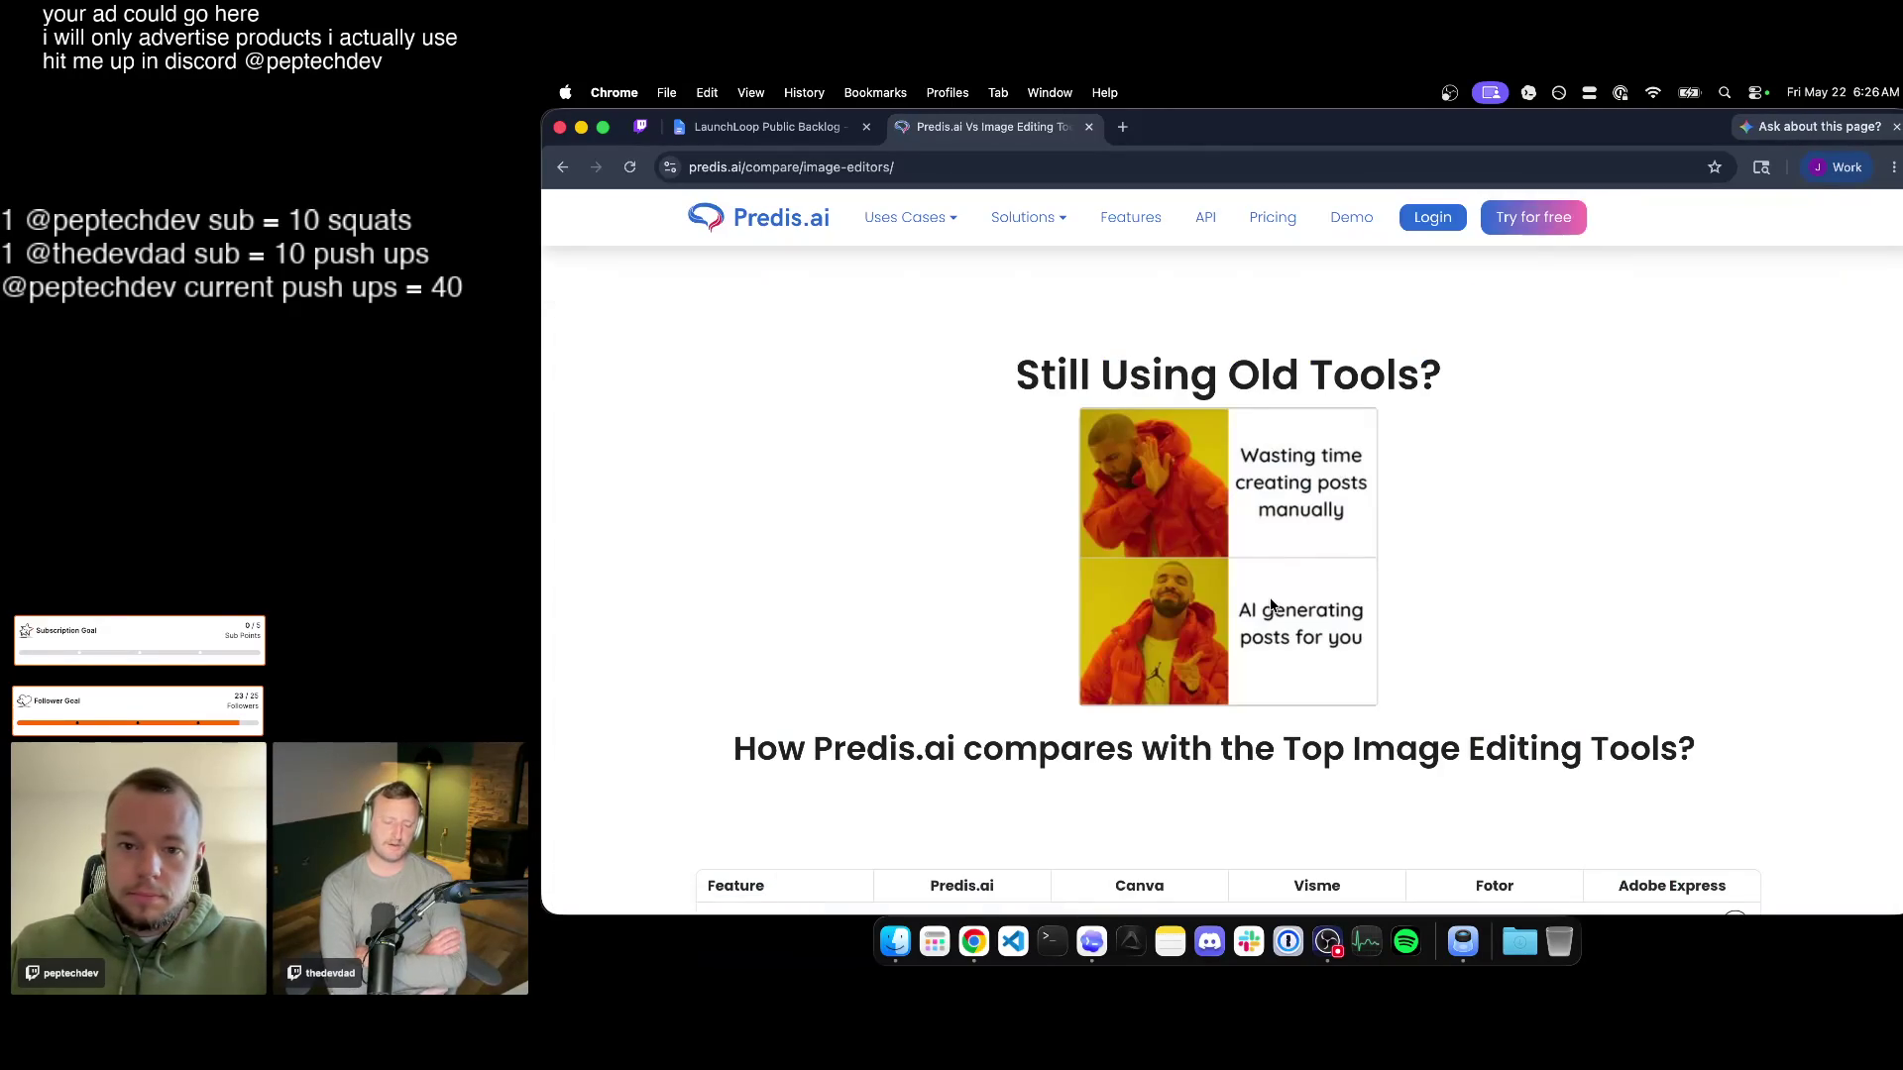
scroll(1273, 645, "down", 4)
scroll(1274, 649, "down", 4)
scroll(1272, 648, "down", 5)
scroll(1273, 649, "down", 5)
scroll(1272, 648, "down", 2)
scroll(1206, 478, "up", 15)
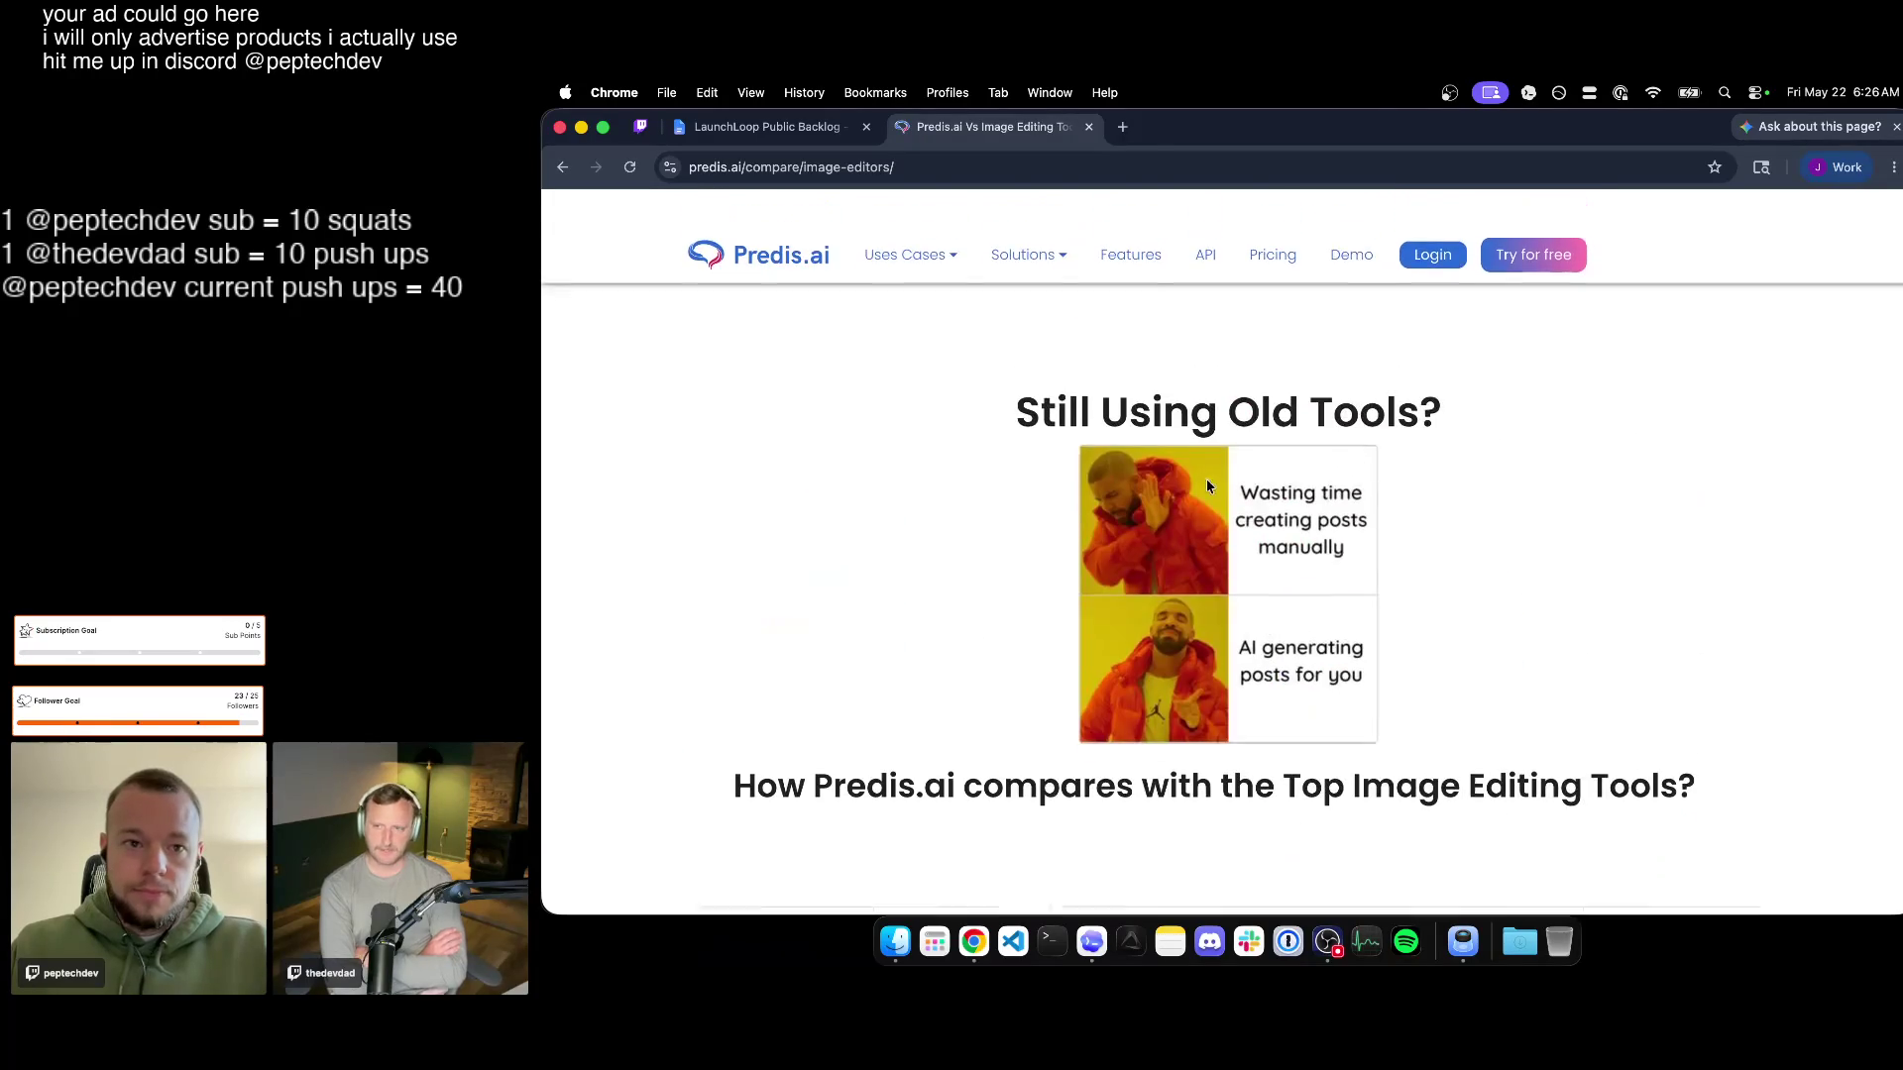
Close the Predis.ai tab to return to the LaunchLoop Public Backlog doc.
left_click(1088, 126)
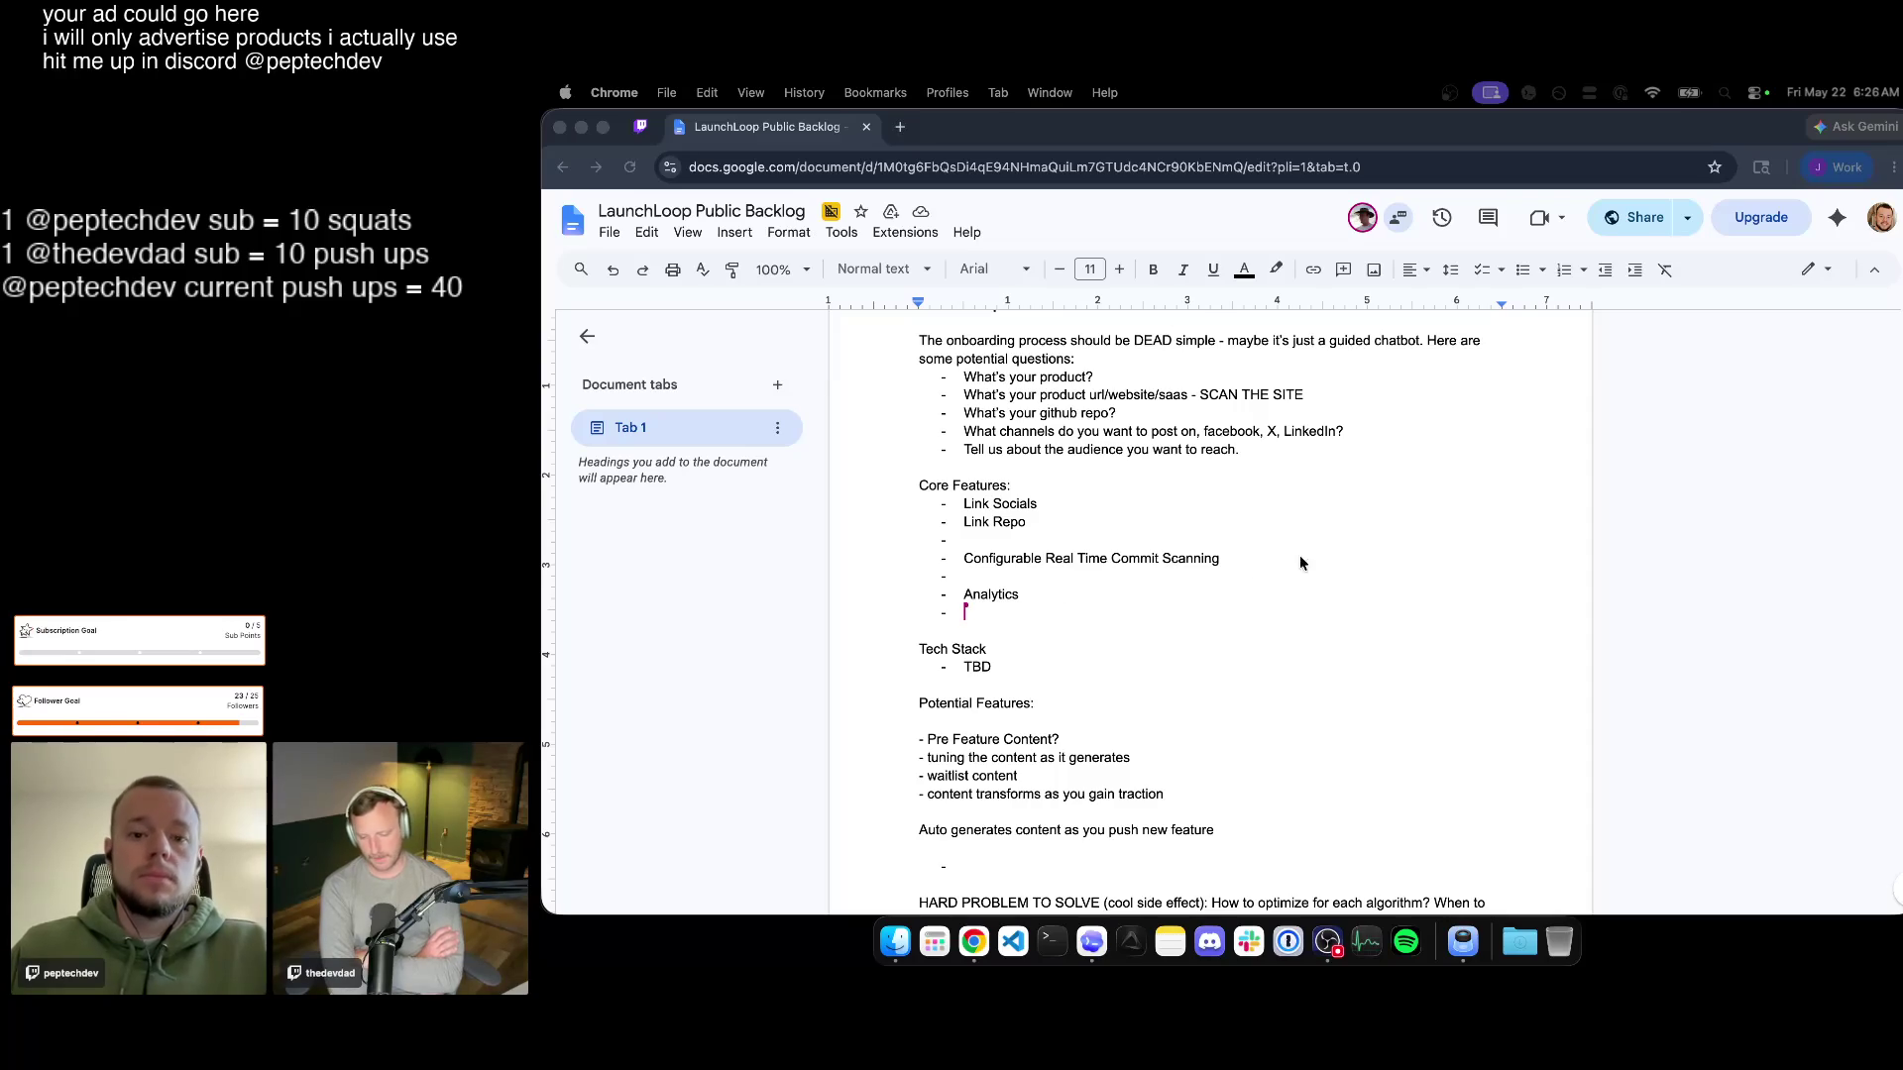
scroll(1291, 562, "up", 2)
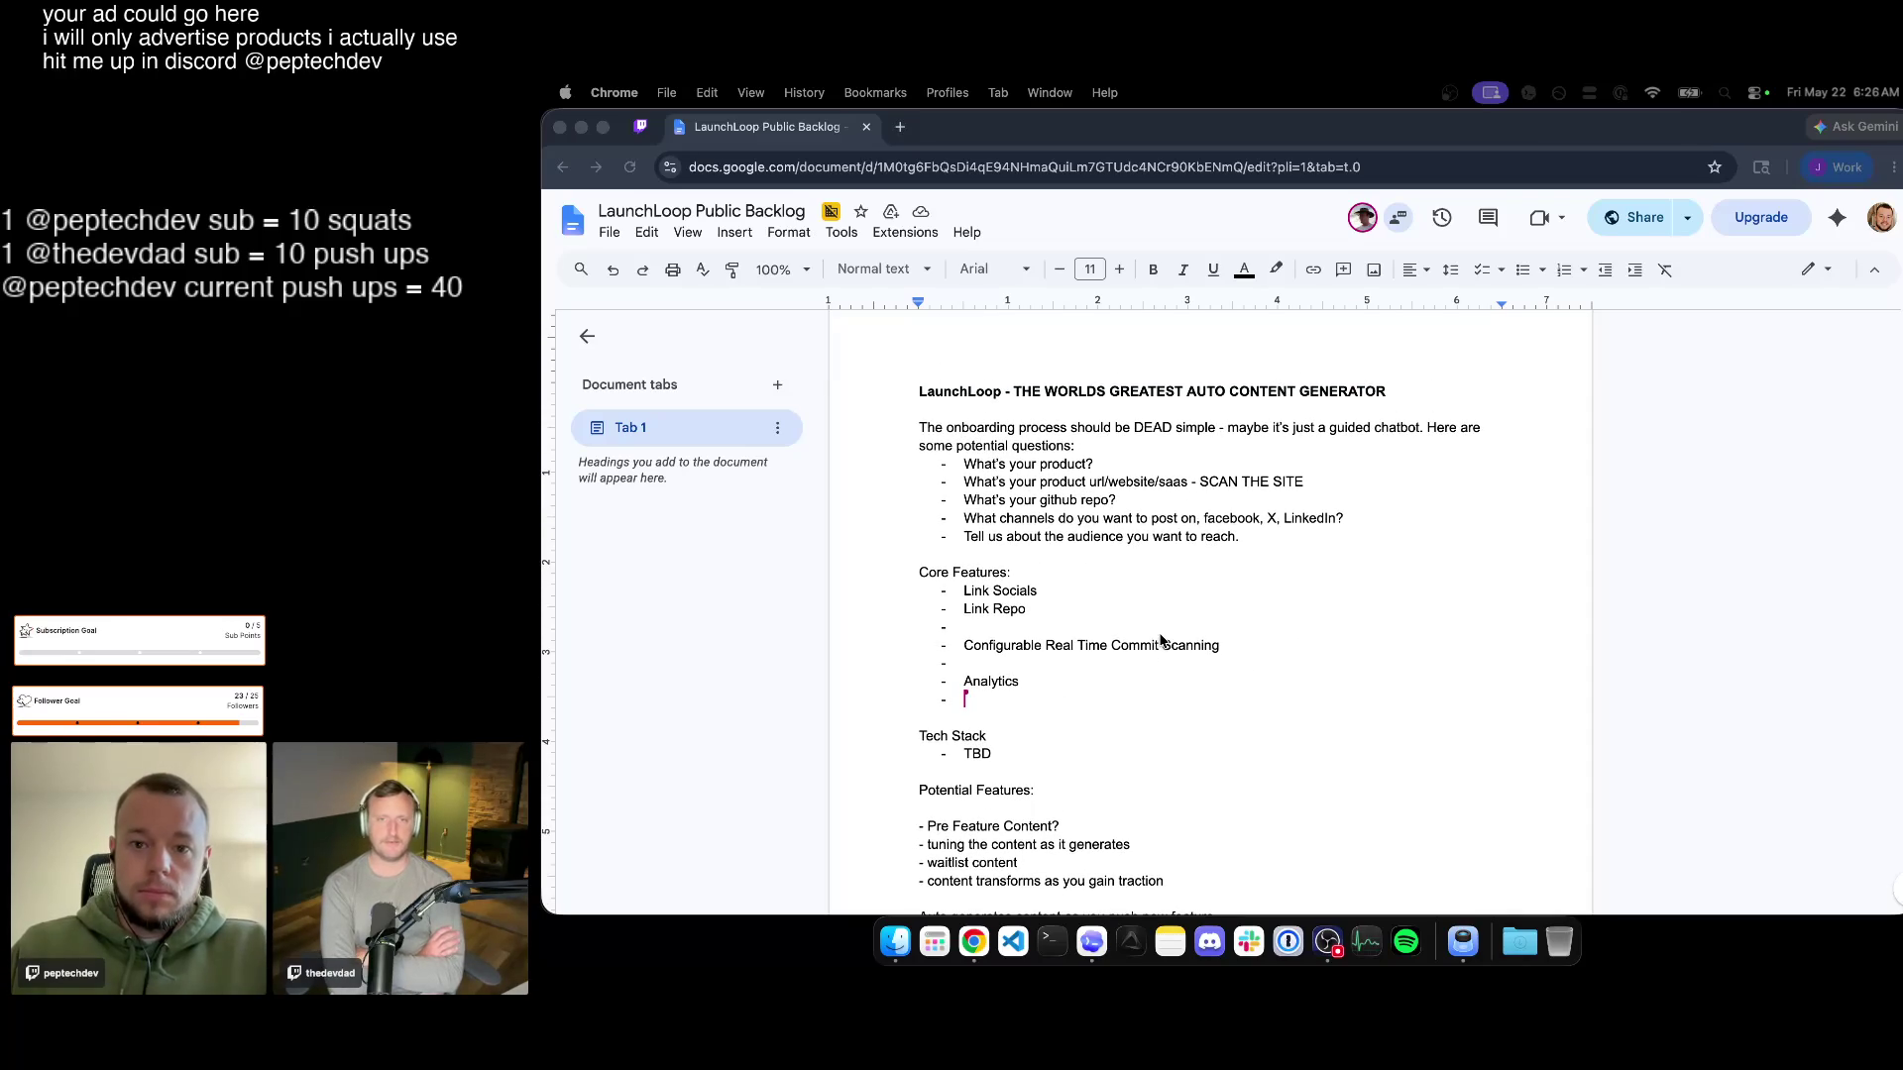
scroll(1162, 642, "up", 1)
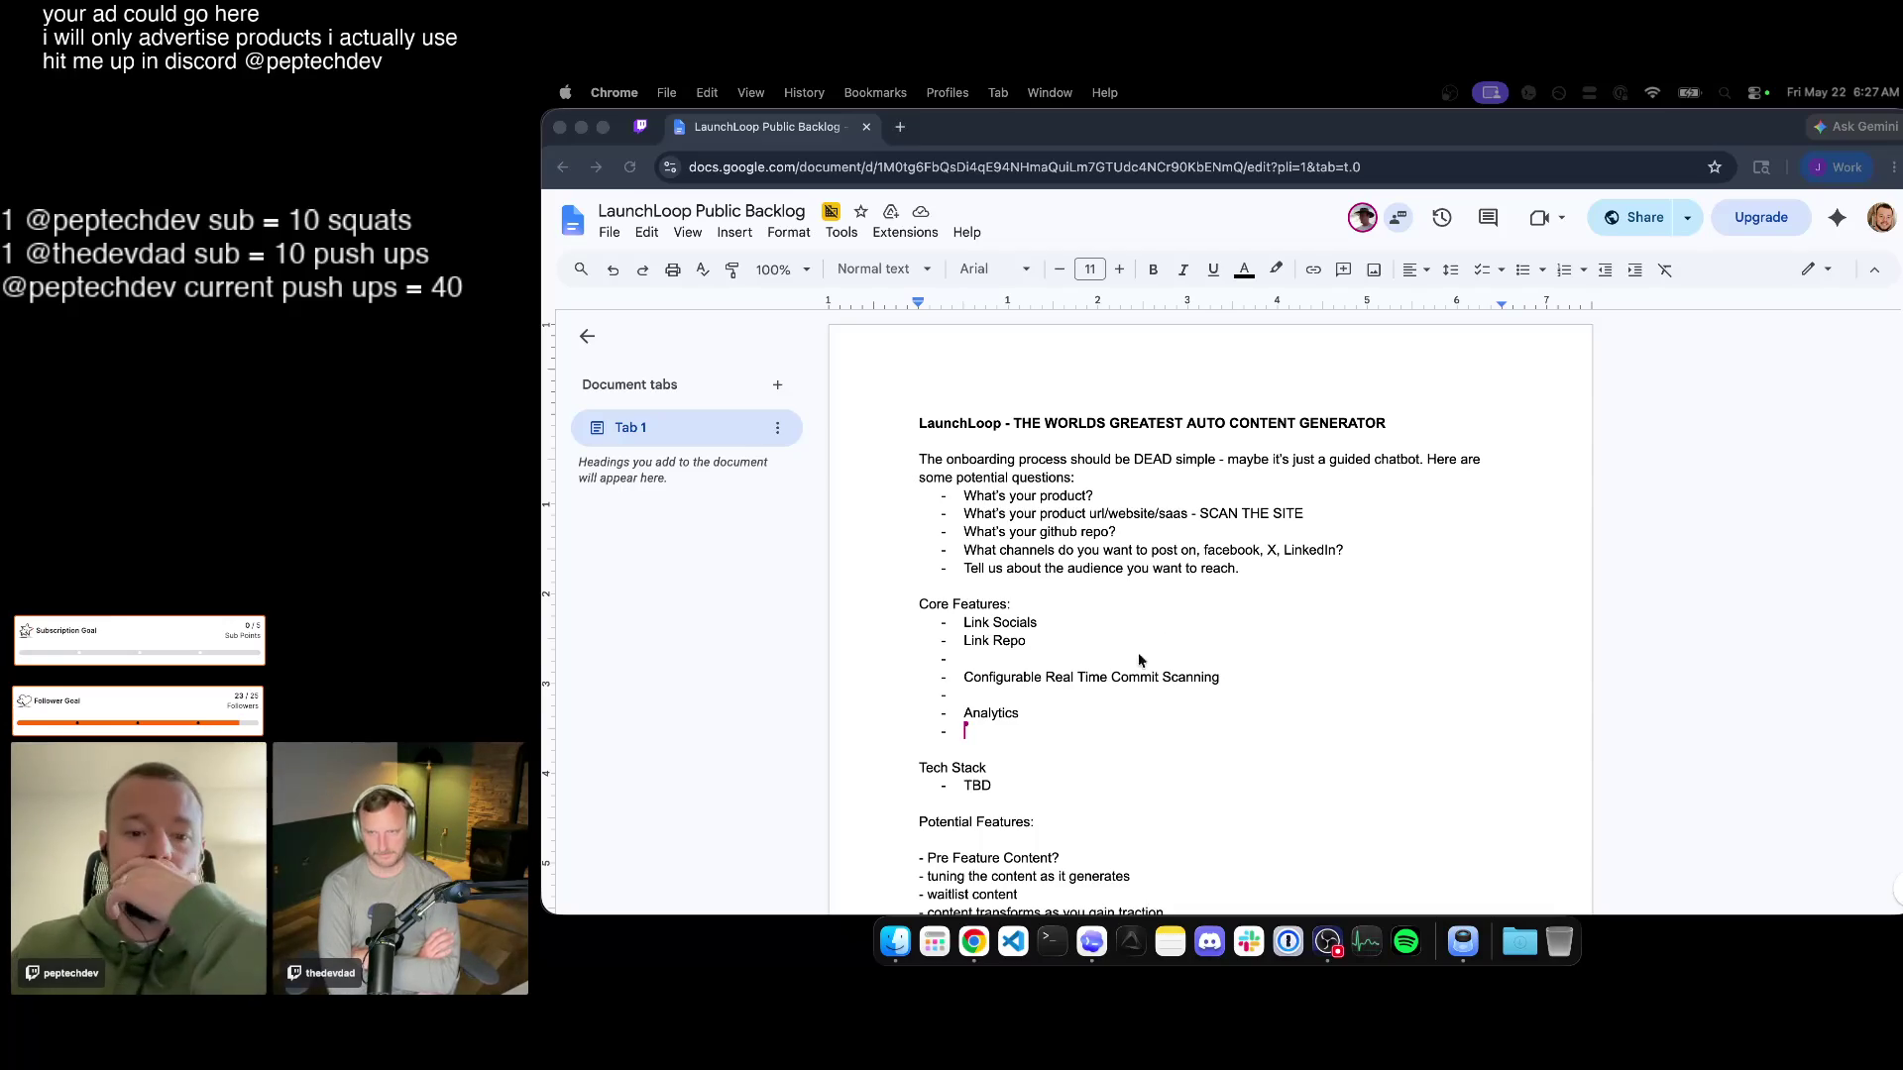
Start a new onboarding bullet after 'Tell us about the audience you want to reach.'.
left_click(1292, 571)
key("Return")
type("S")
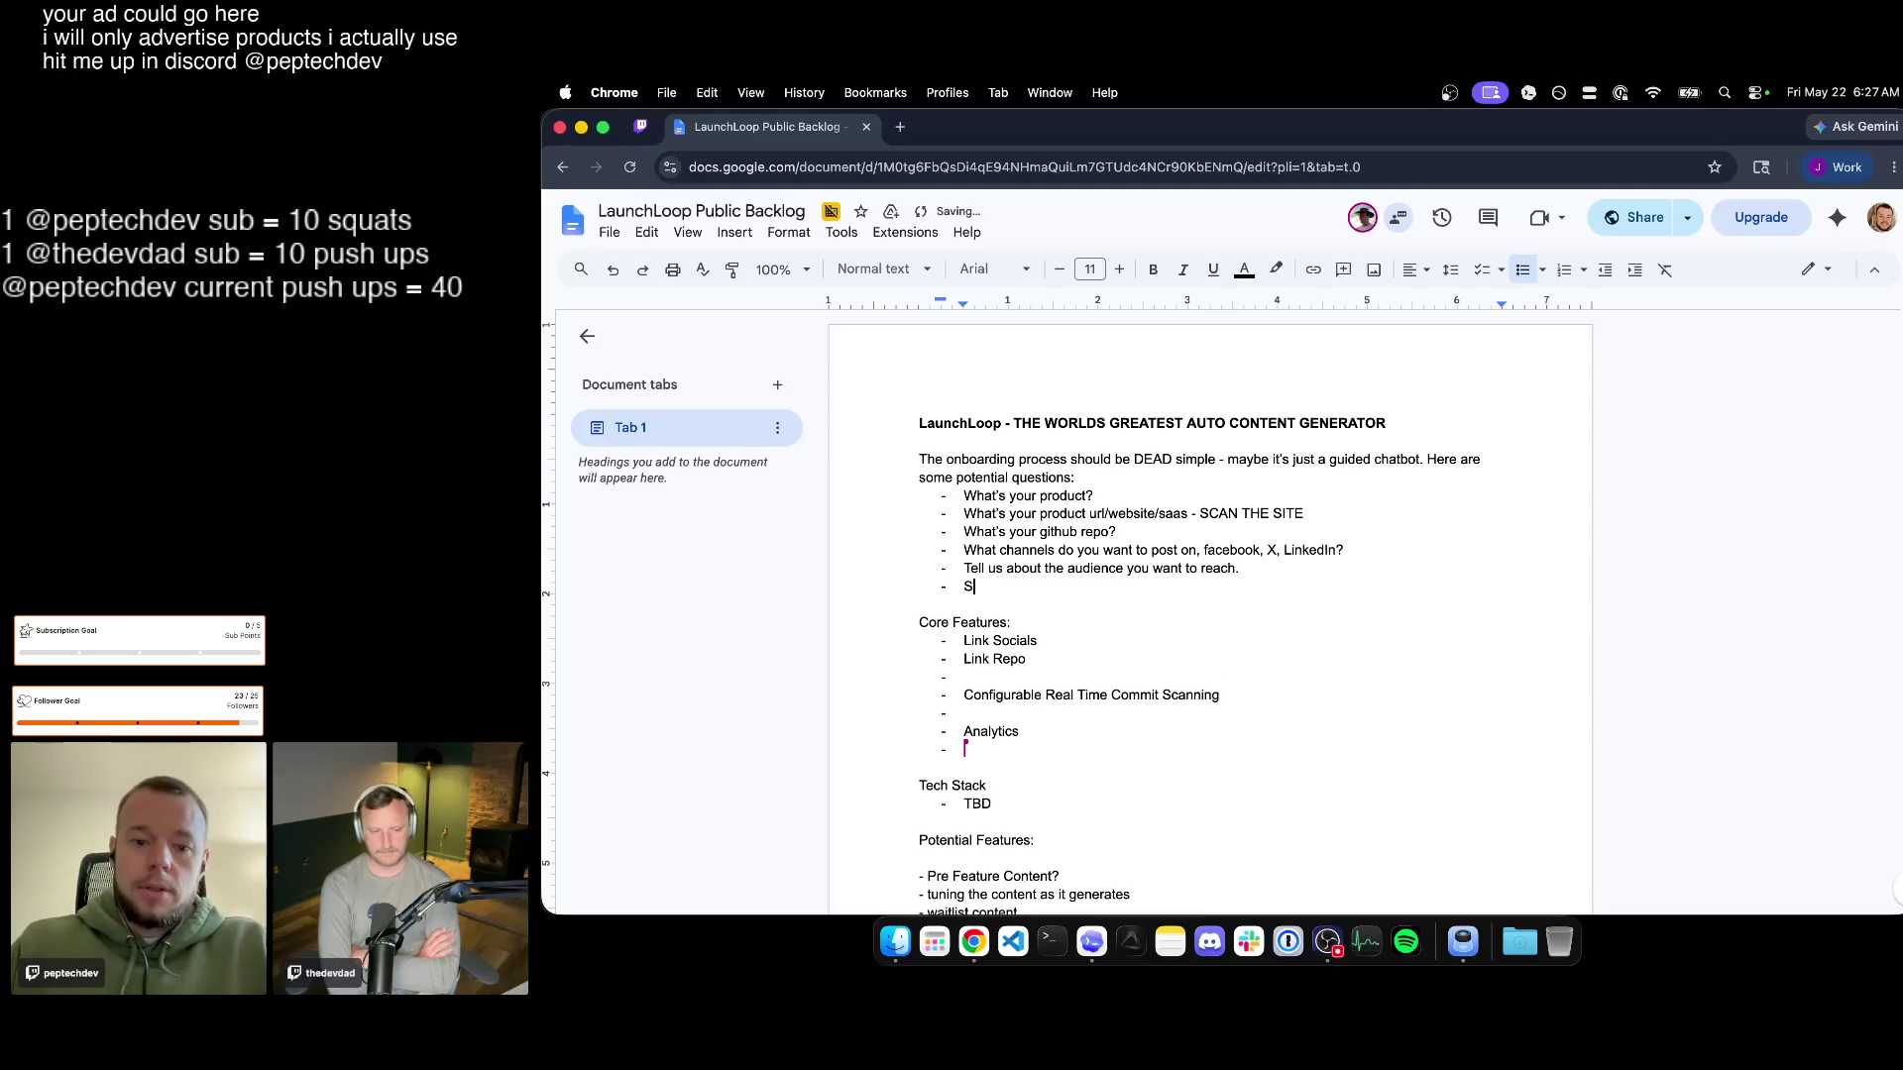
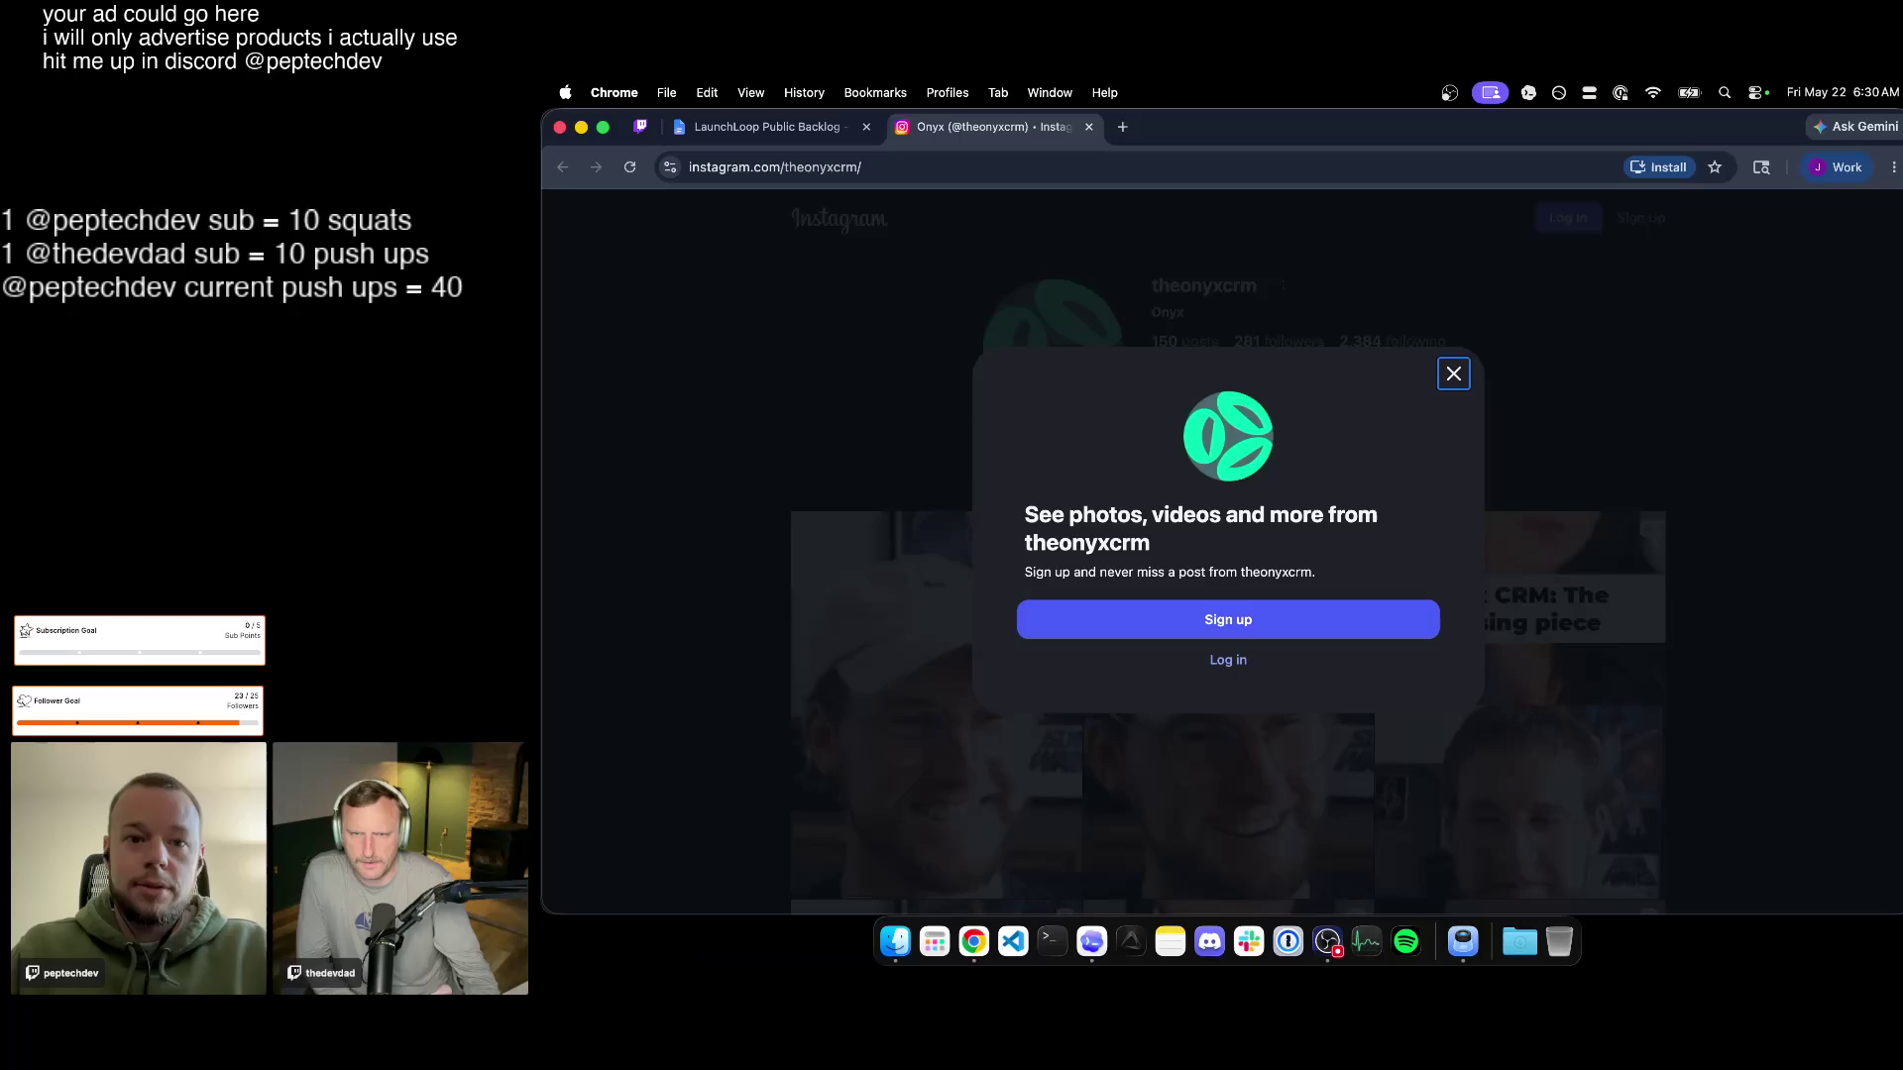
Dismiss the Instagram sign-up prompt and close the profile tab to return to the backlog doc.
left_click(1454, 373)
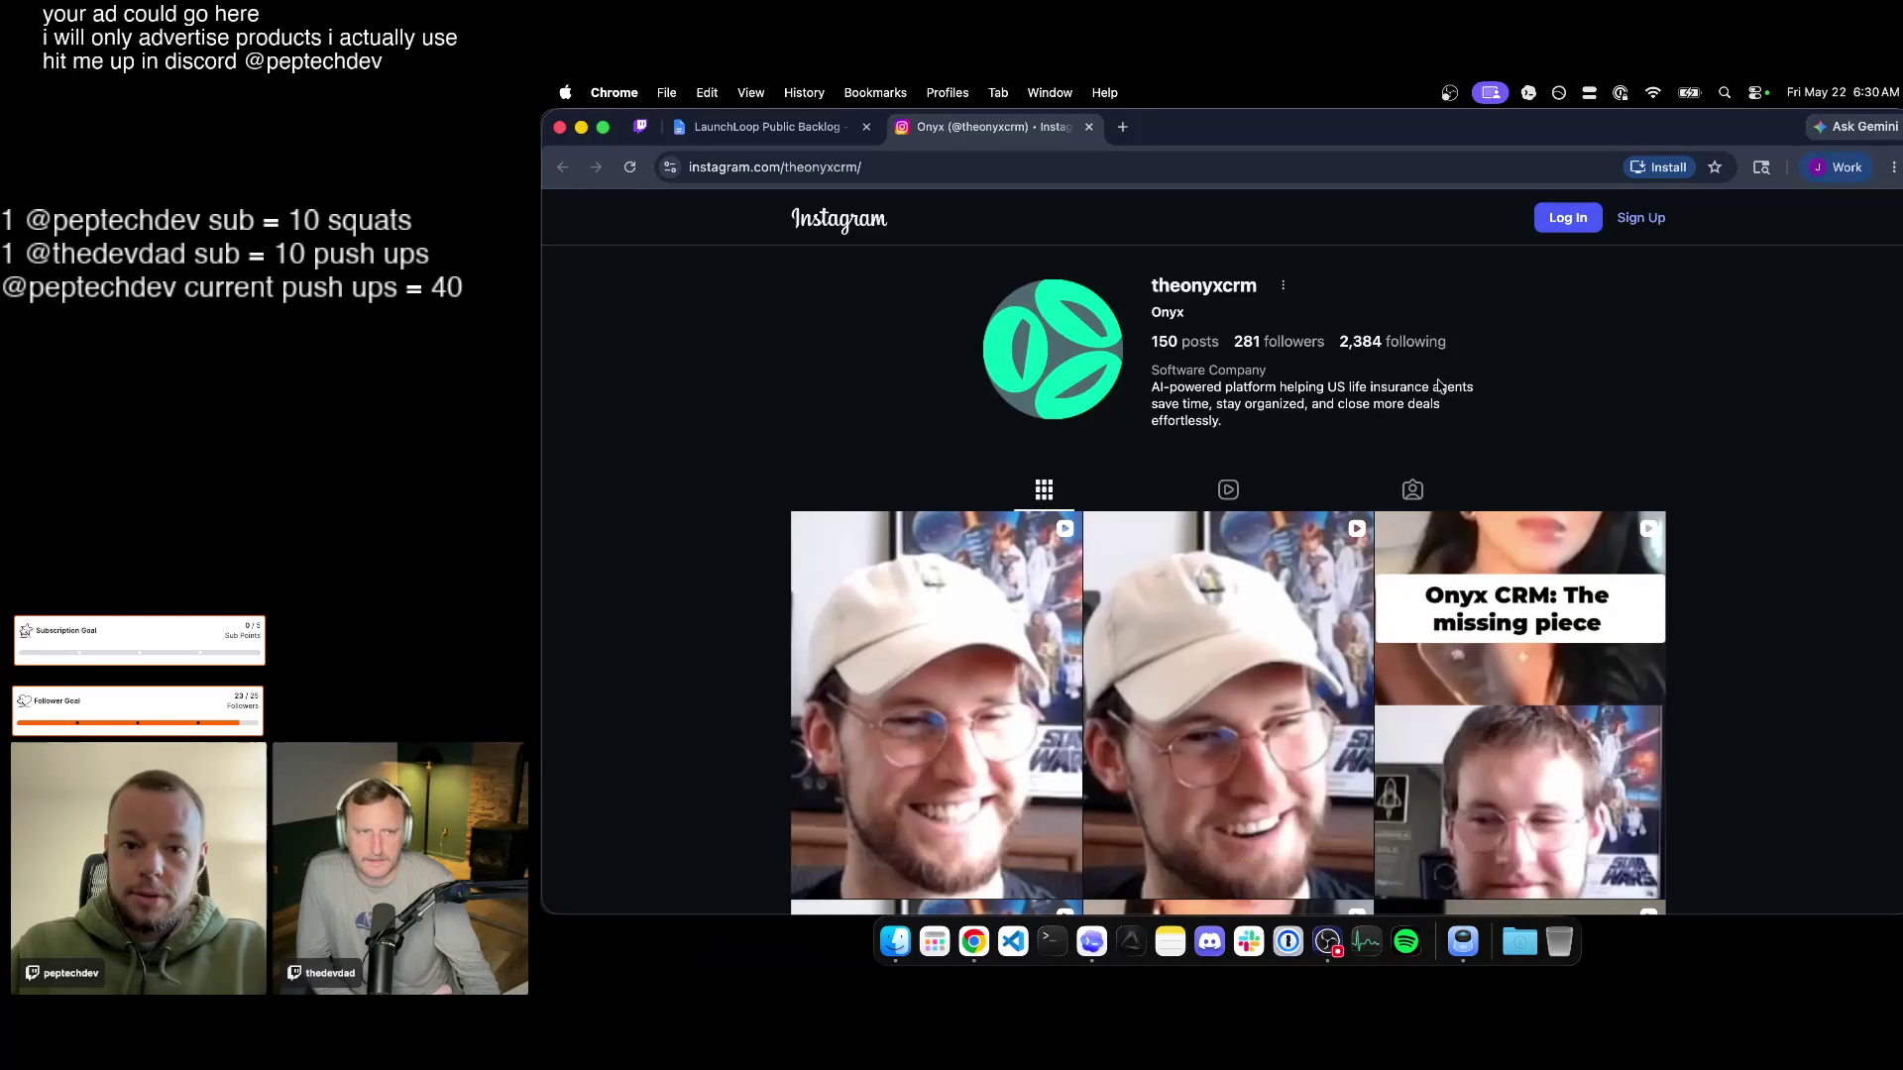
scroll(1146, 595, "down", 2)
scroll(1143, 593, "down", 1)
scroll(1143, 594, "up", 2)
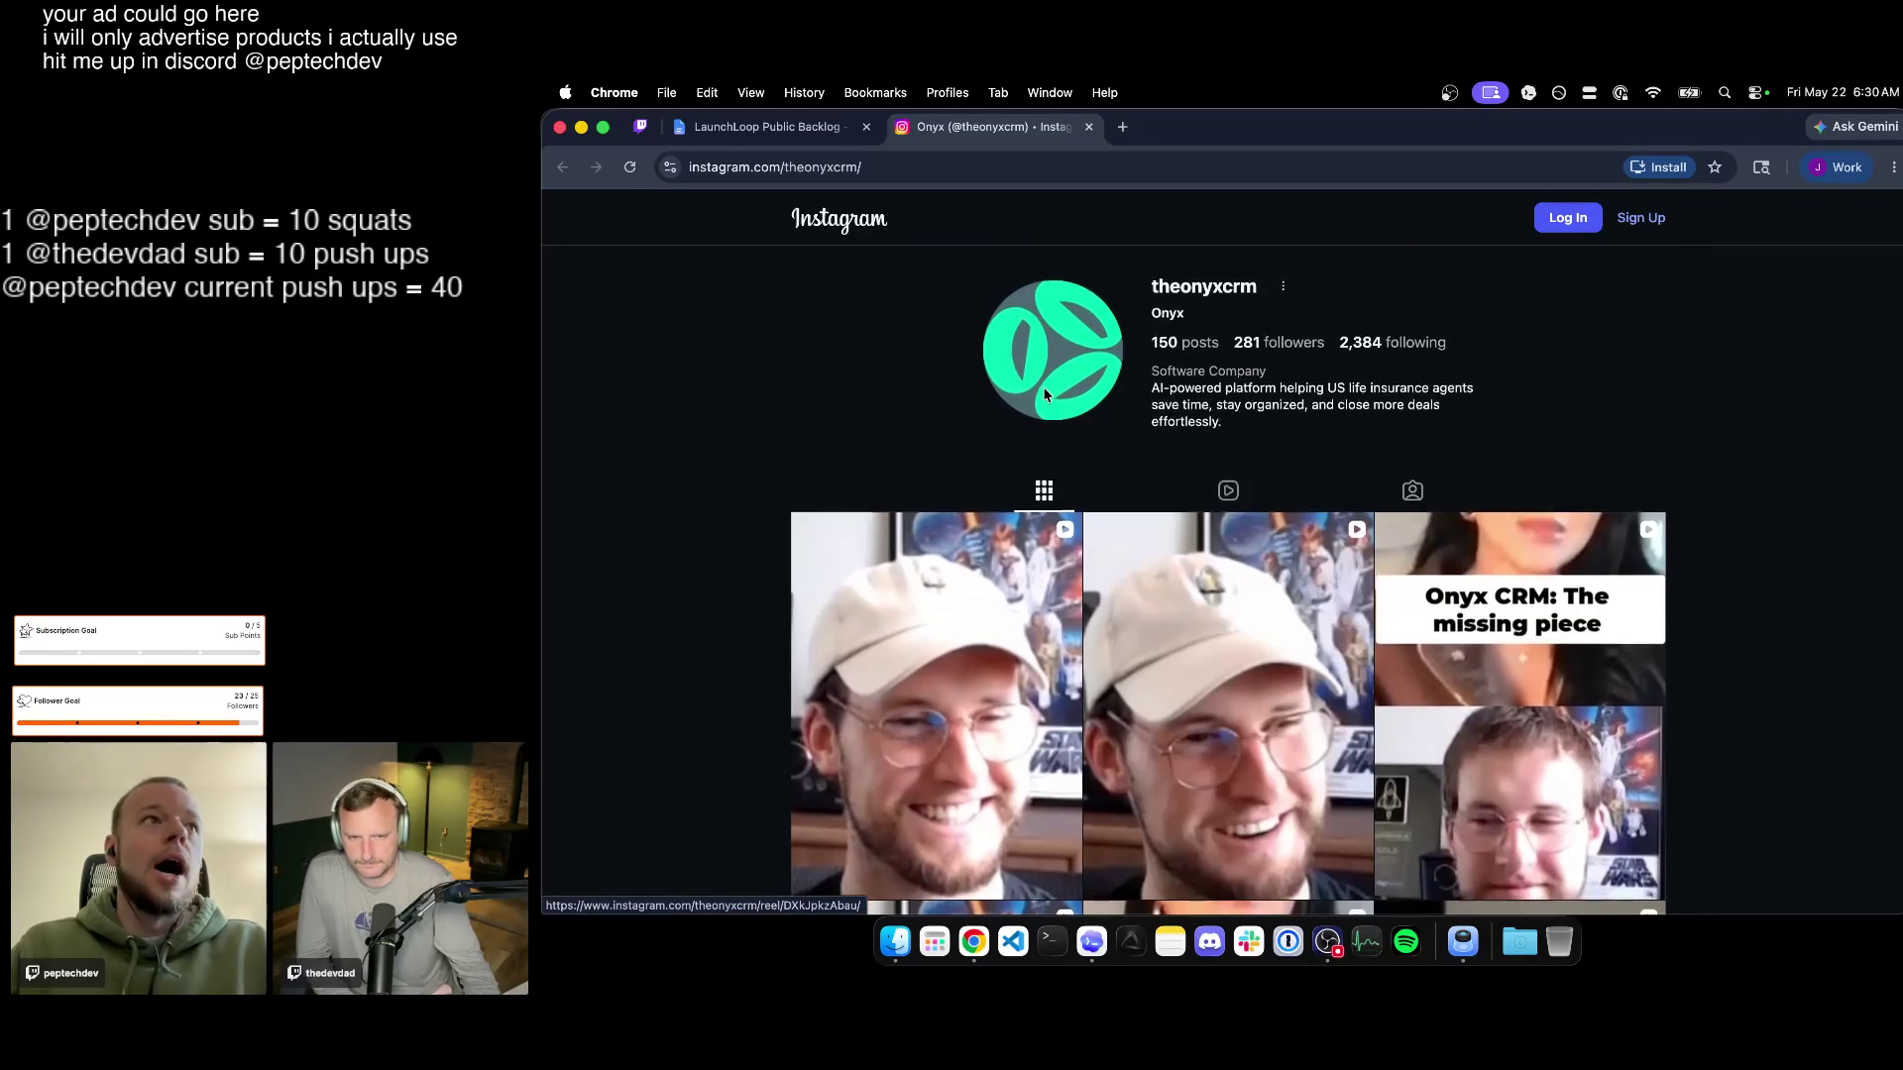
left_click(1090, 126)
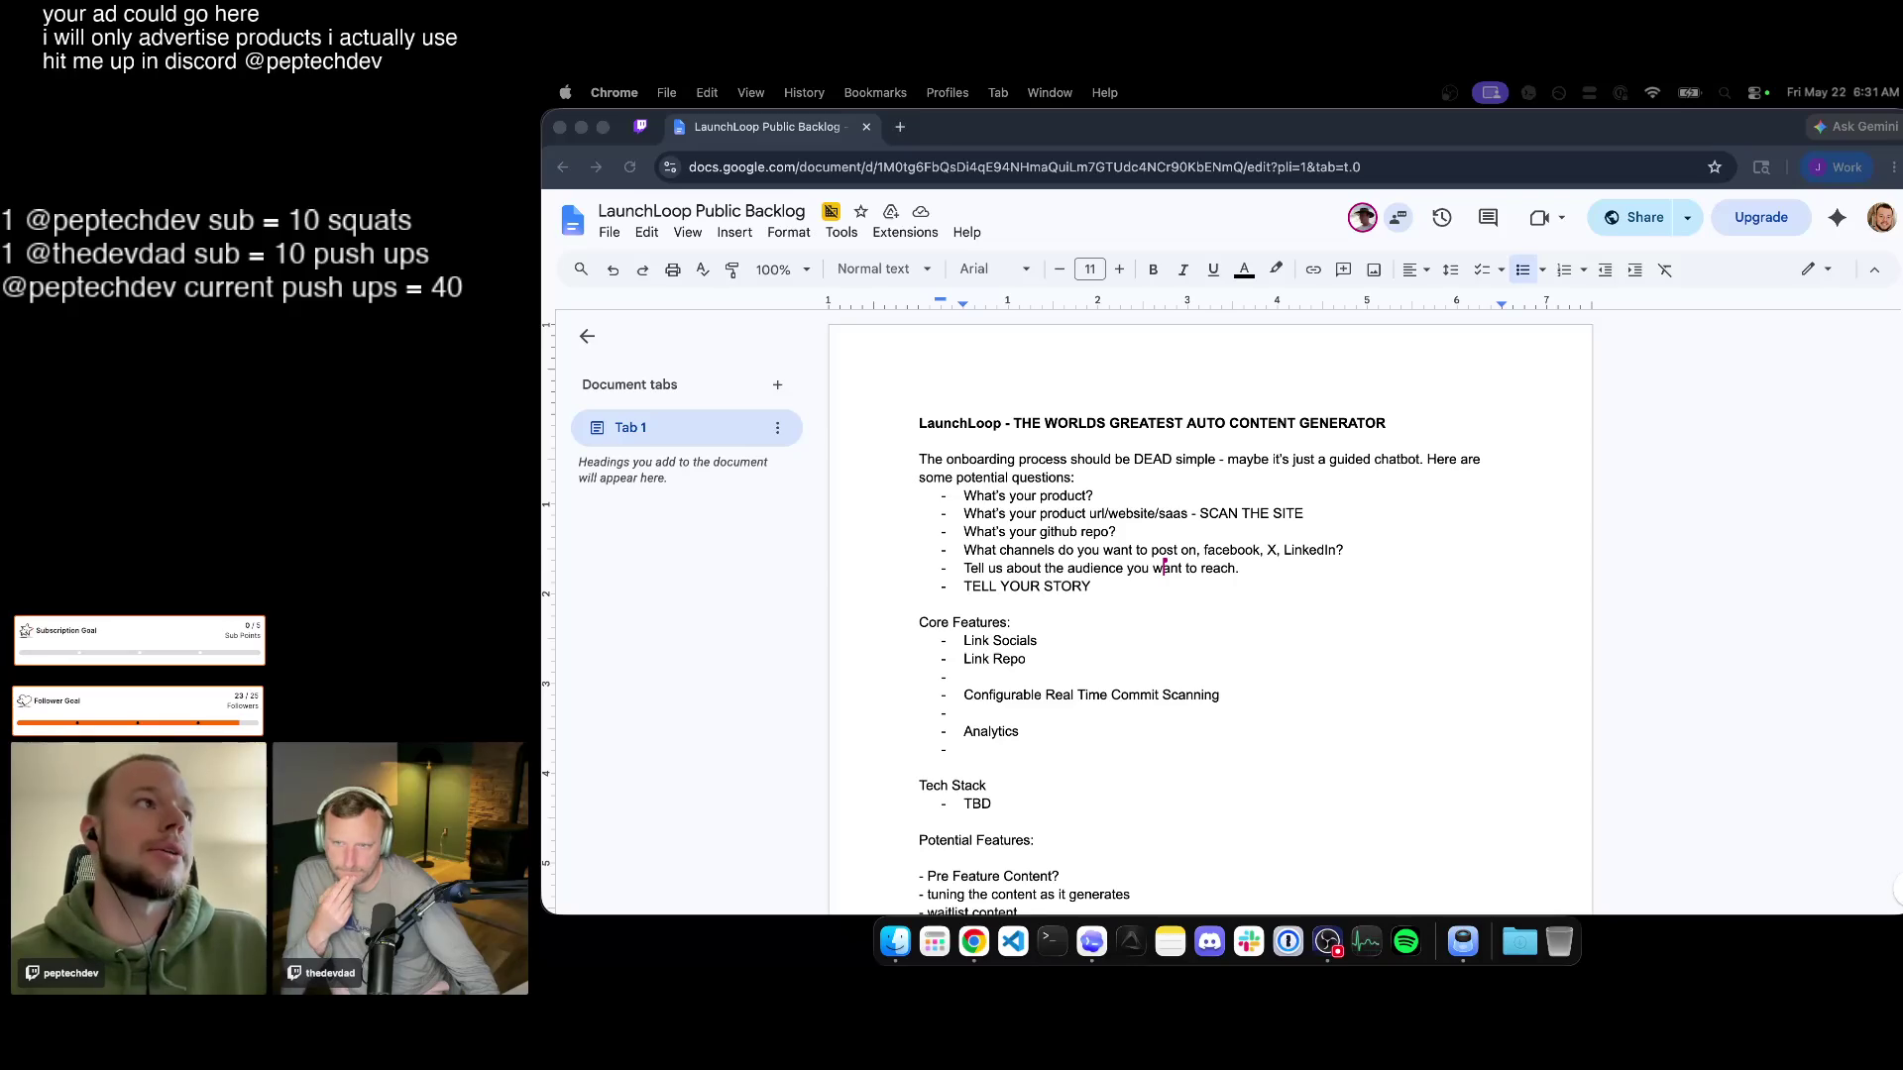
left_click_drag(1093, 587, 1081, 568)
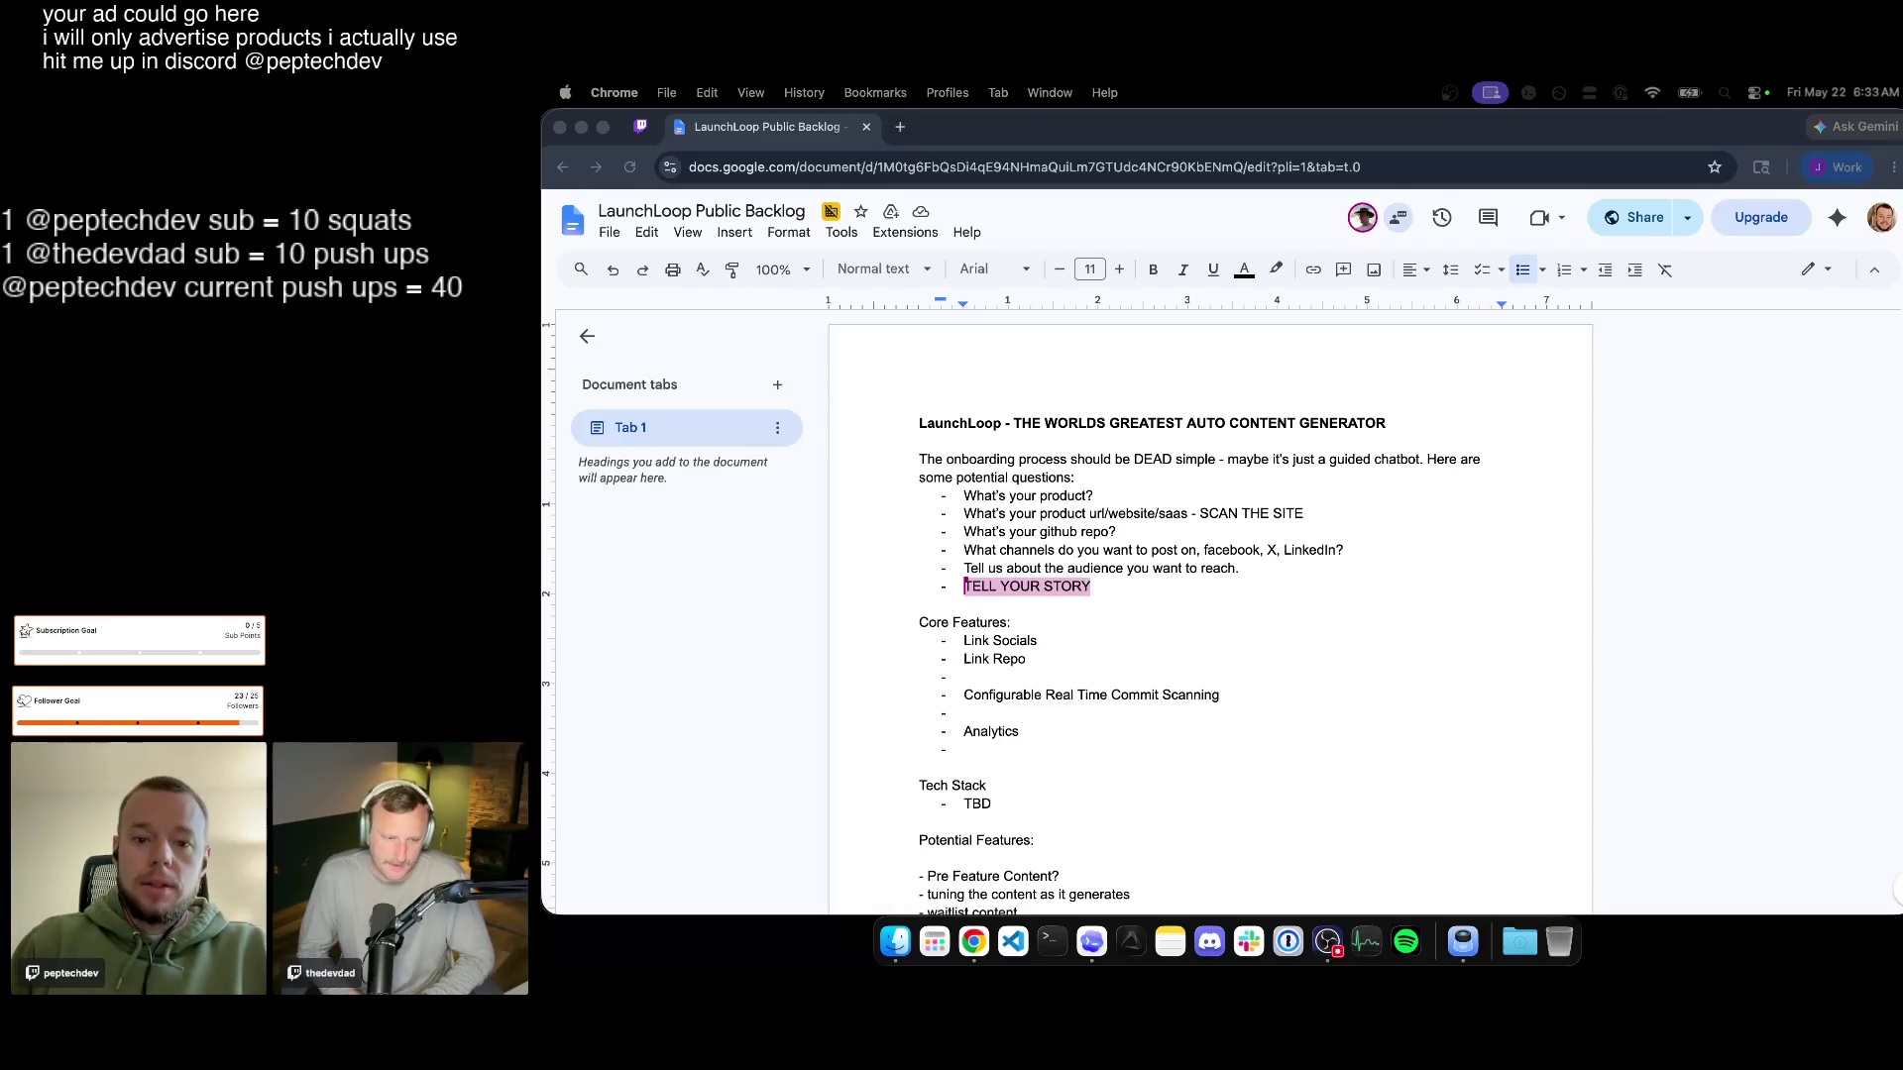
left_click(1432, 428)
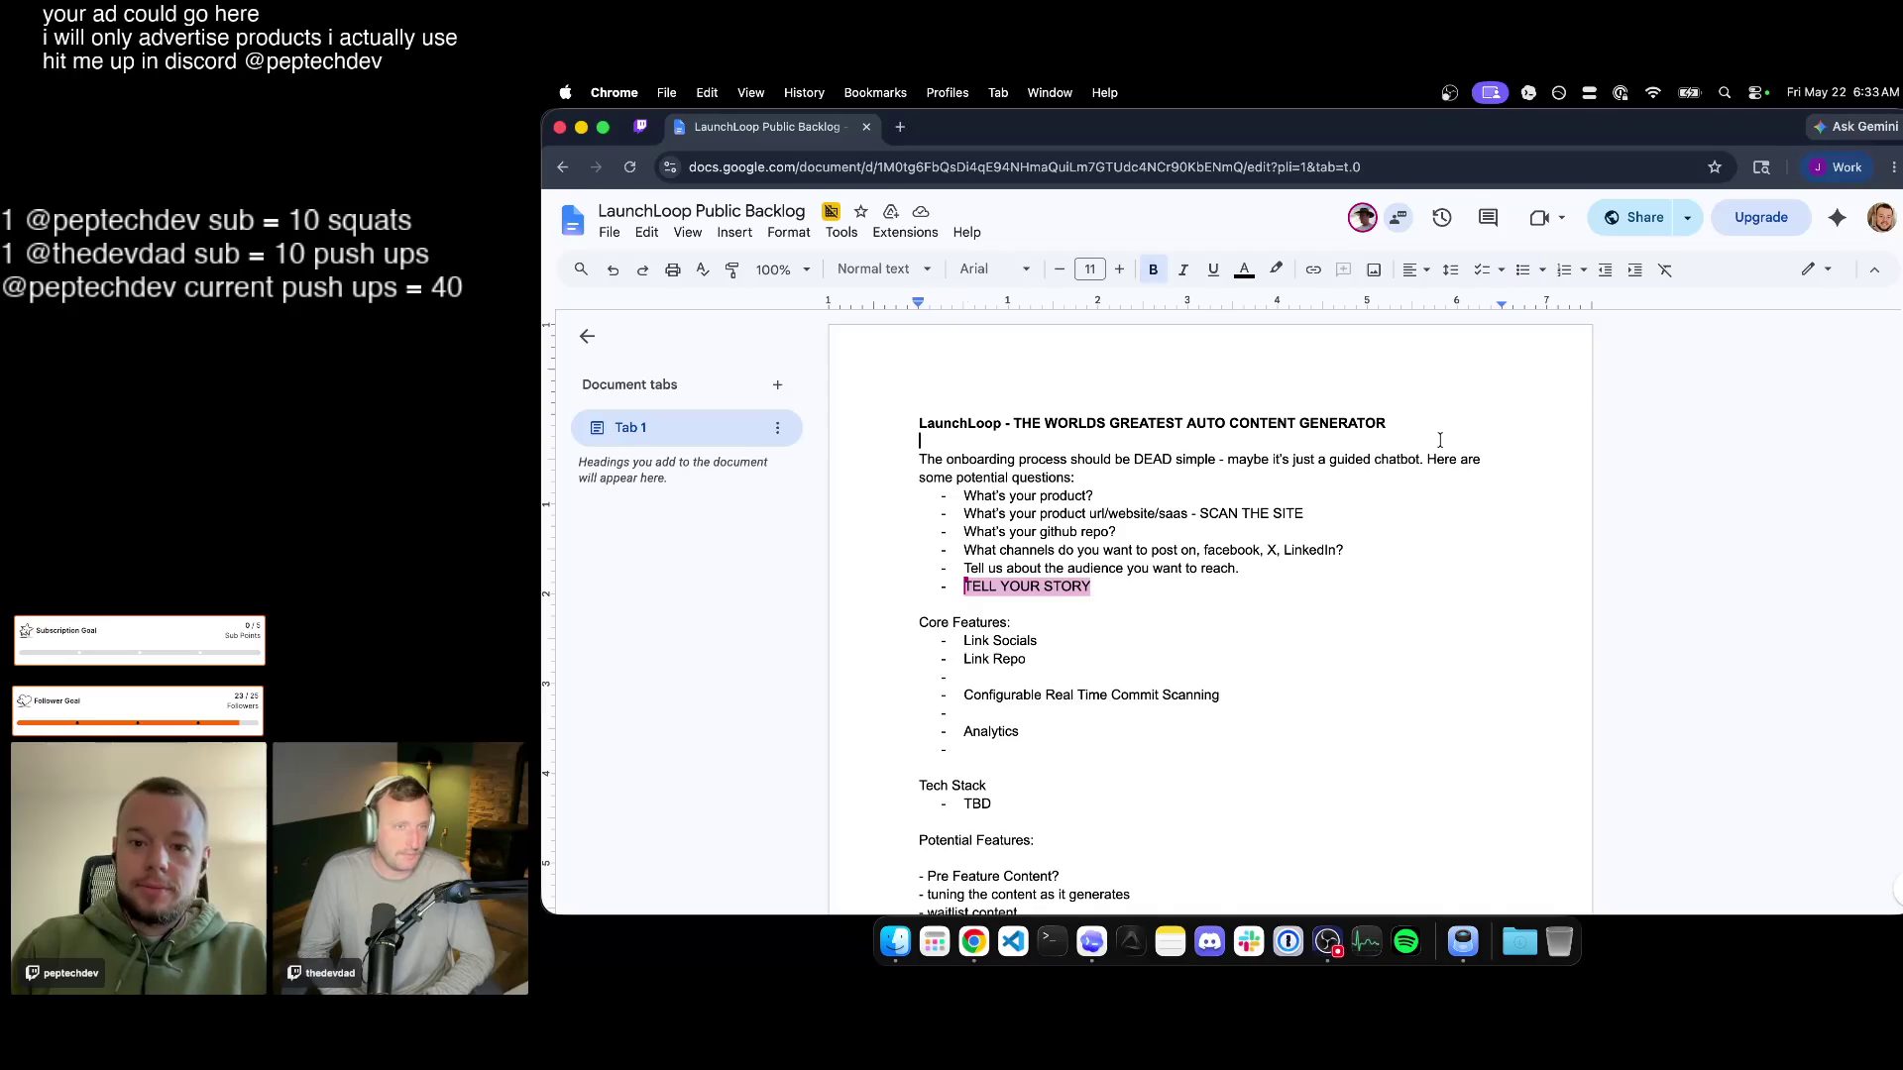
Add the bold heading 'Why these kind of apps suck' with a TBD dash bullet below the title.
key("Return")
key("Return")
type("what")
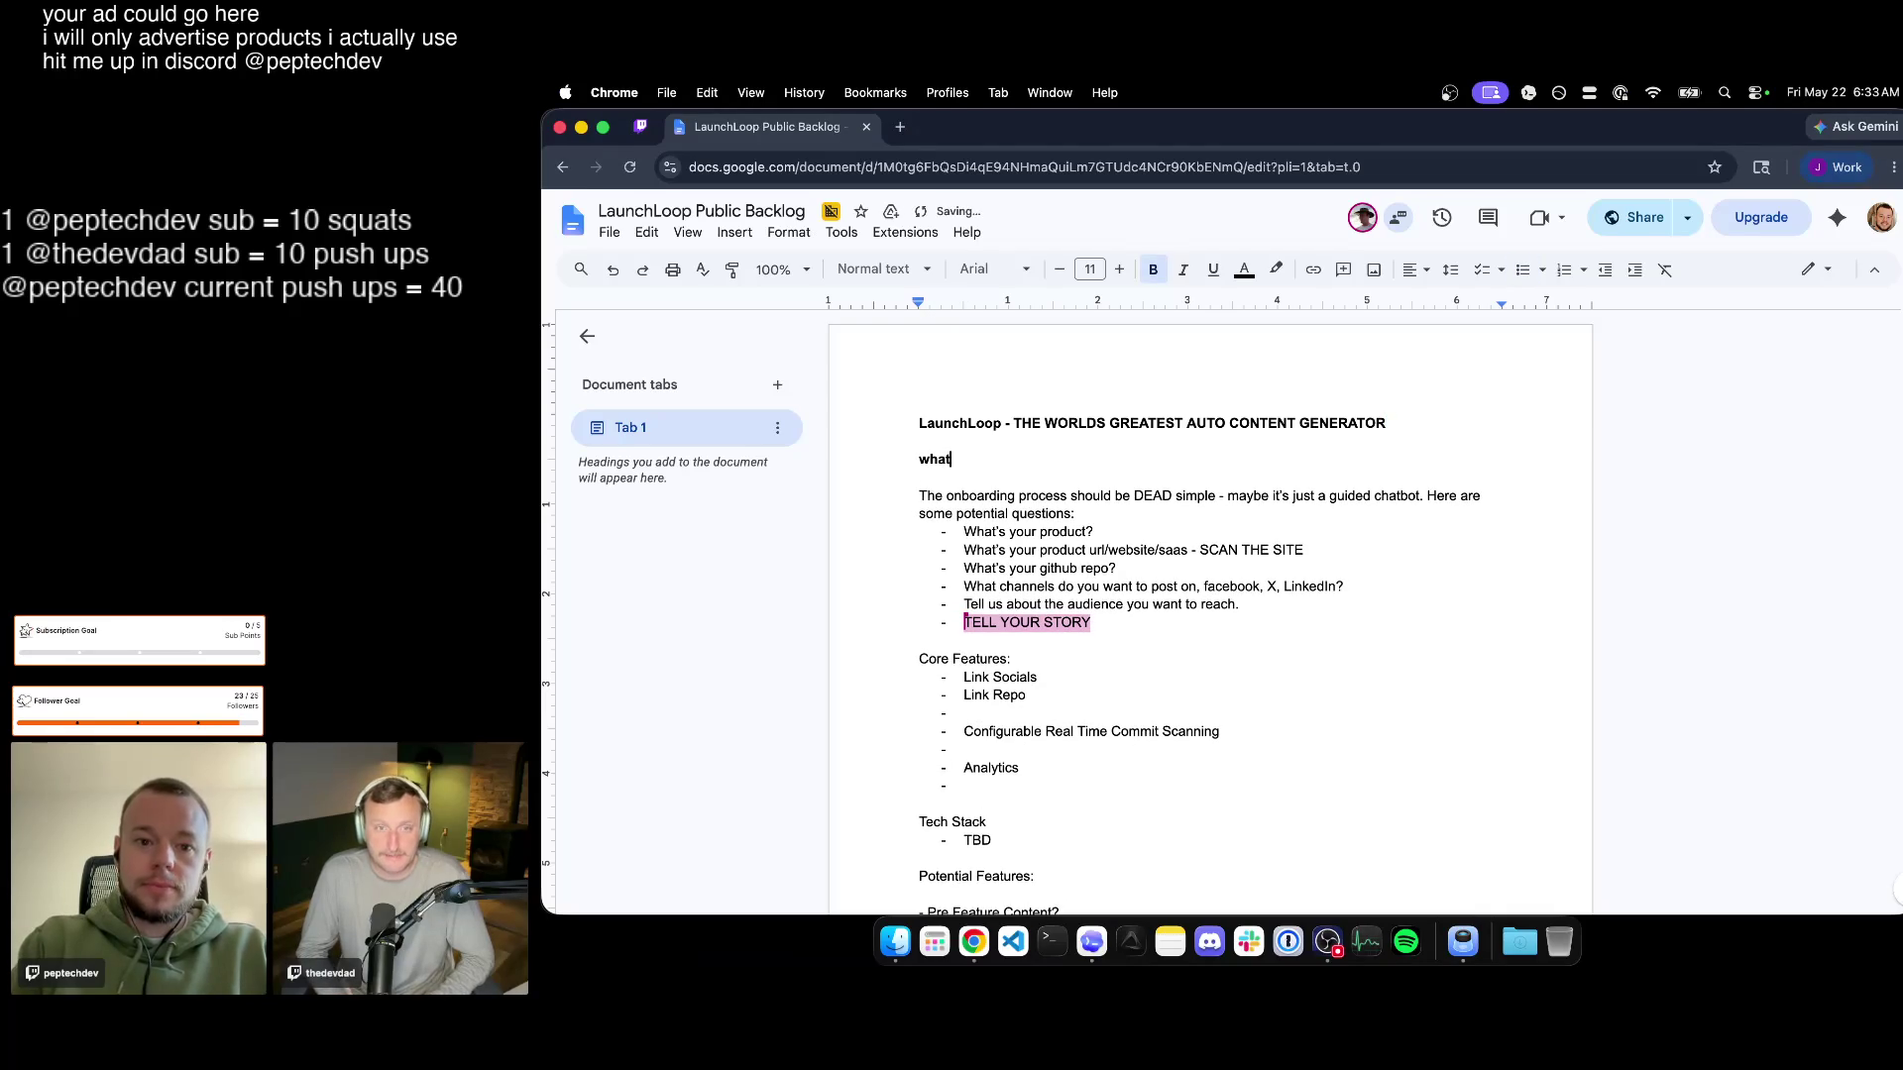
type(" apps")
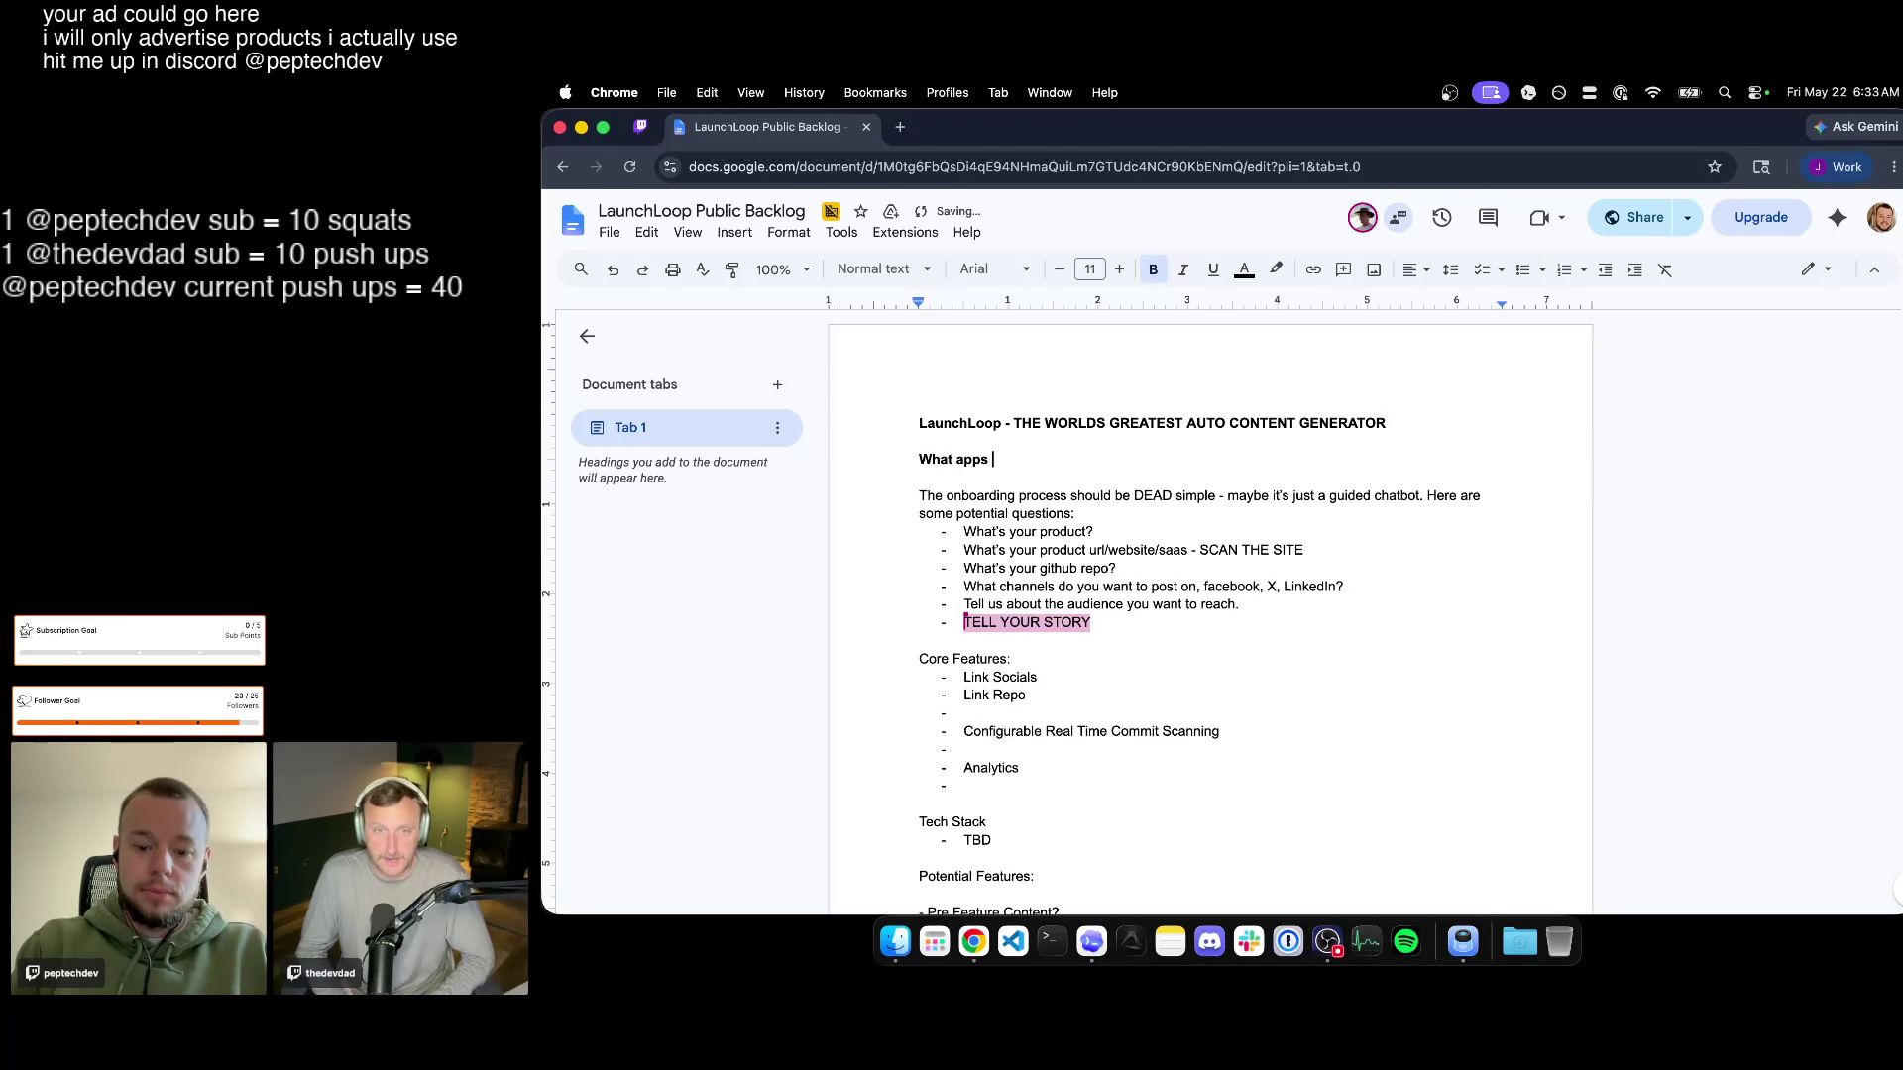
key("BackSpace")
key("BackSpace")
key("BackSpace")
key("BackSpace")
key("BackSpace")
type("Why these k")
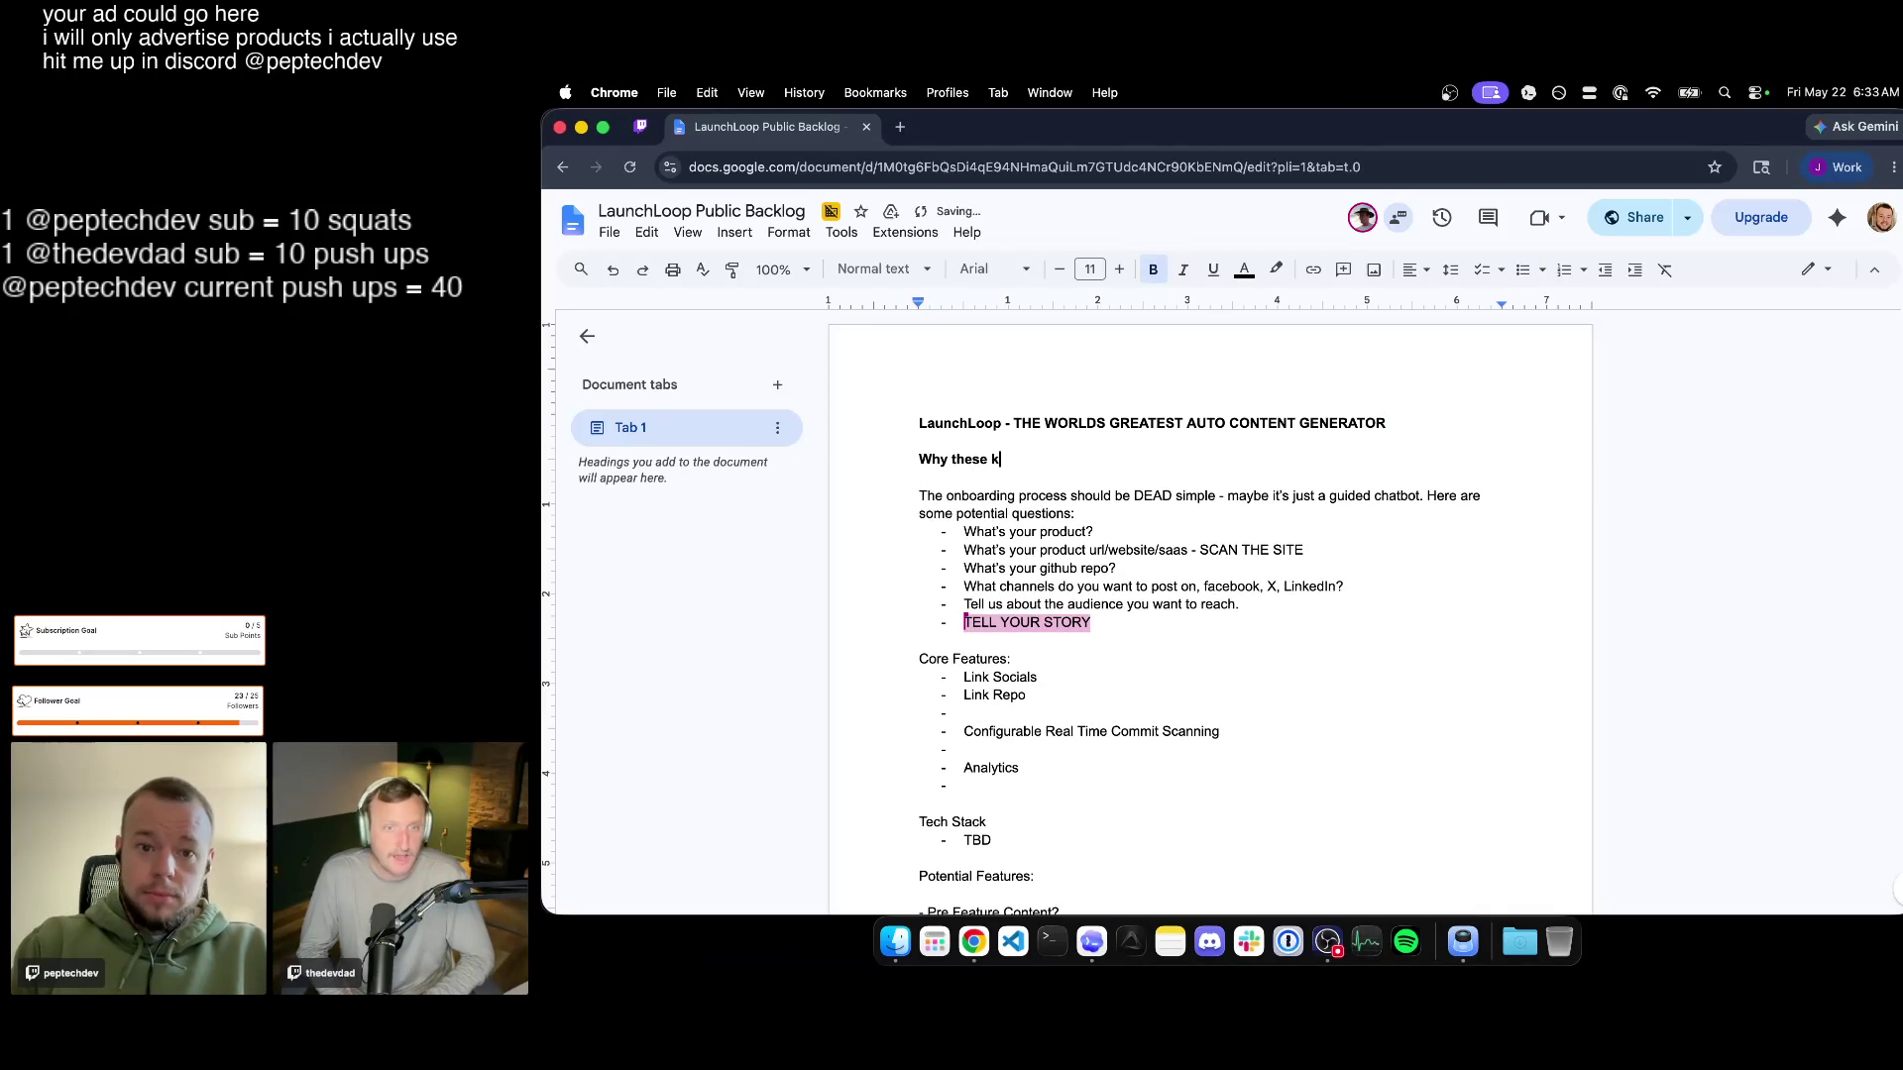
type("ind of")
key("BackSpace")
key("BackSpace")
key("BackSpace")
type("apps")
key("Return")
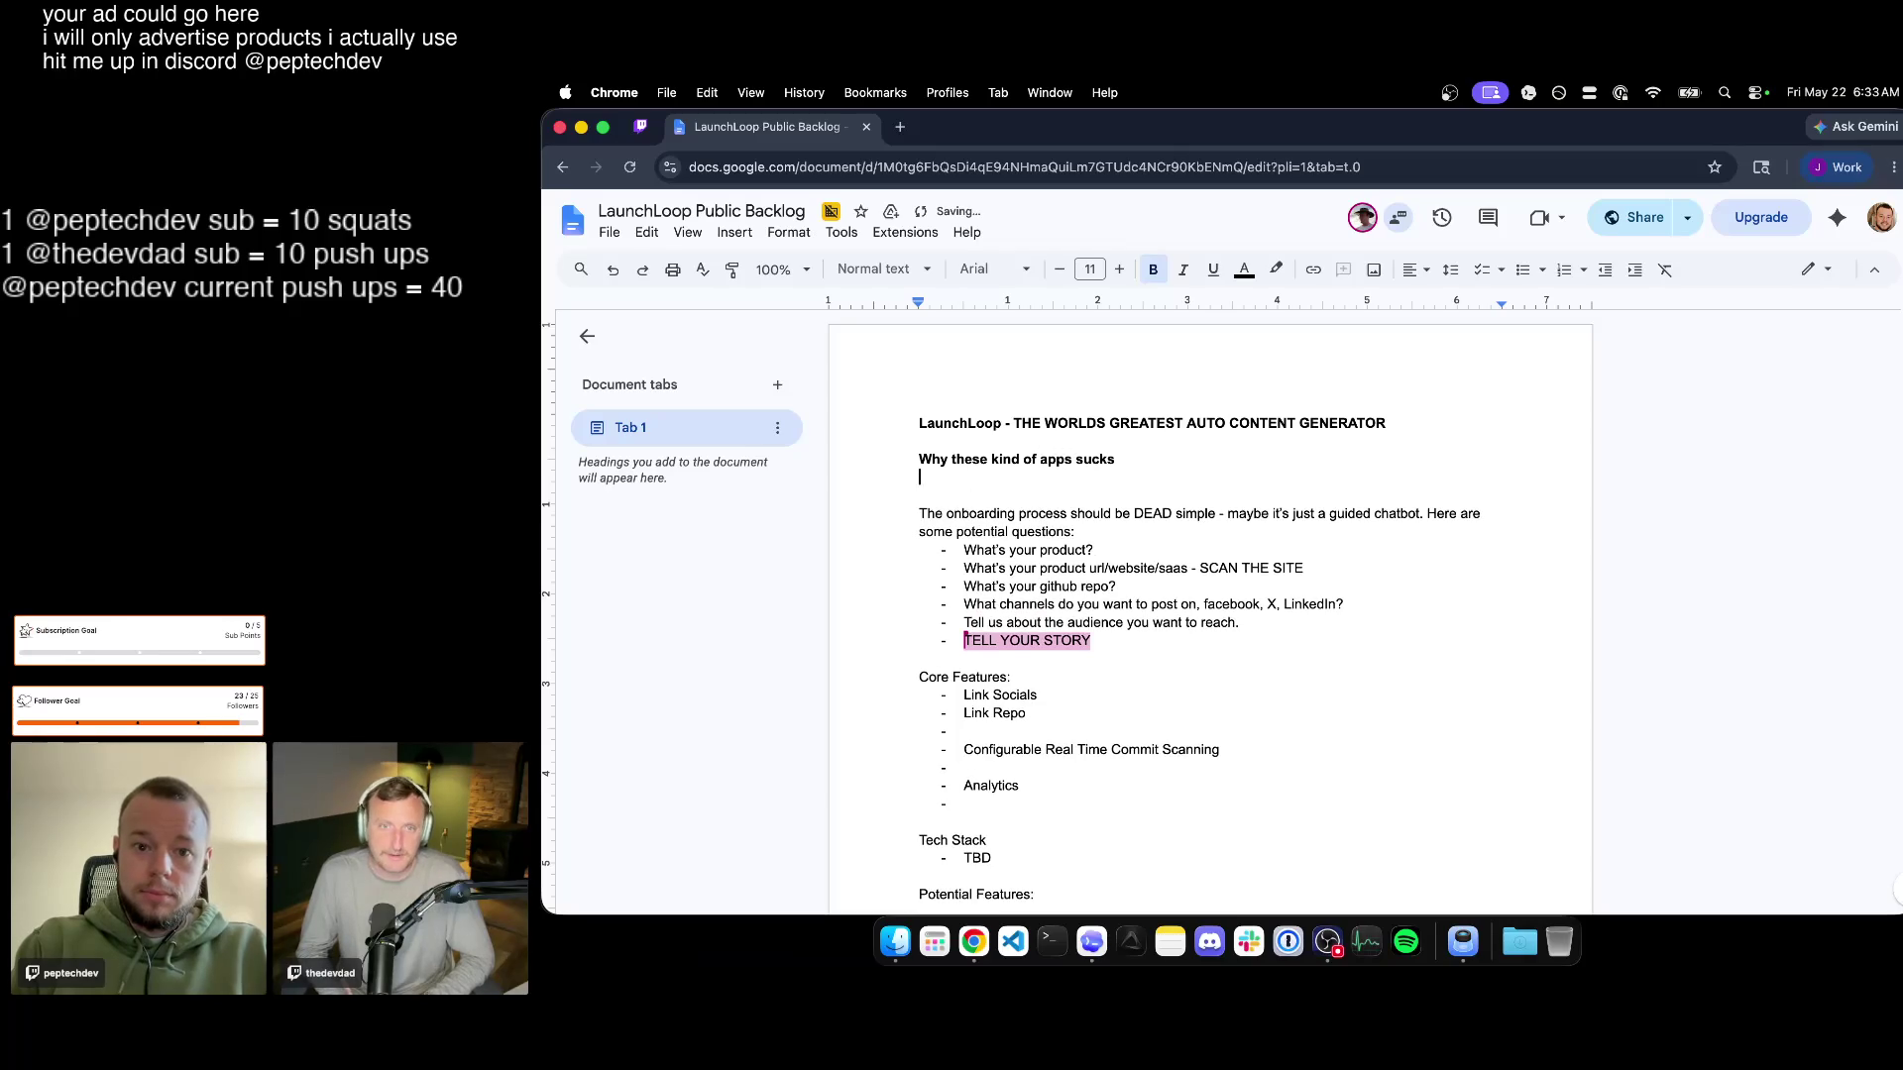
type("- TBD")
Add the bold heading 'Why ours is really good' with an empty dash bullet underneath.
key("Return")
key("Return")
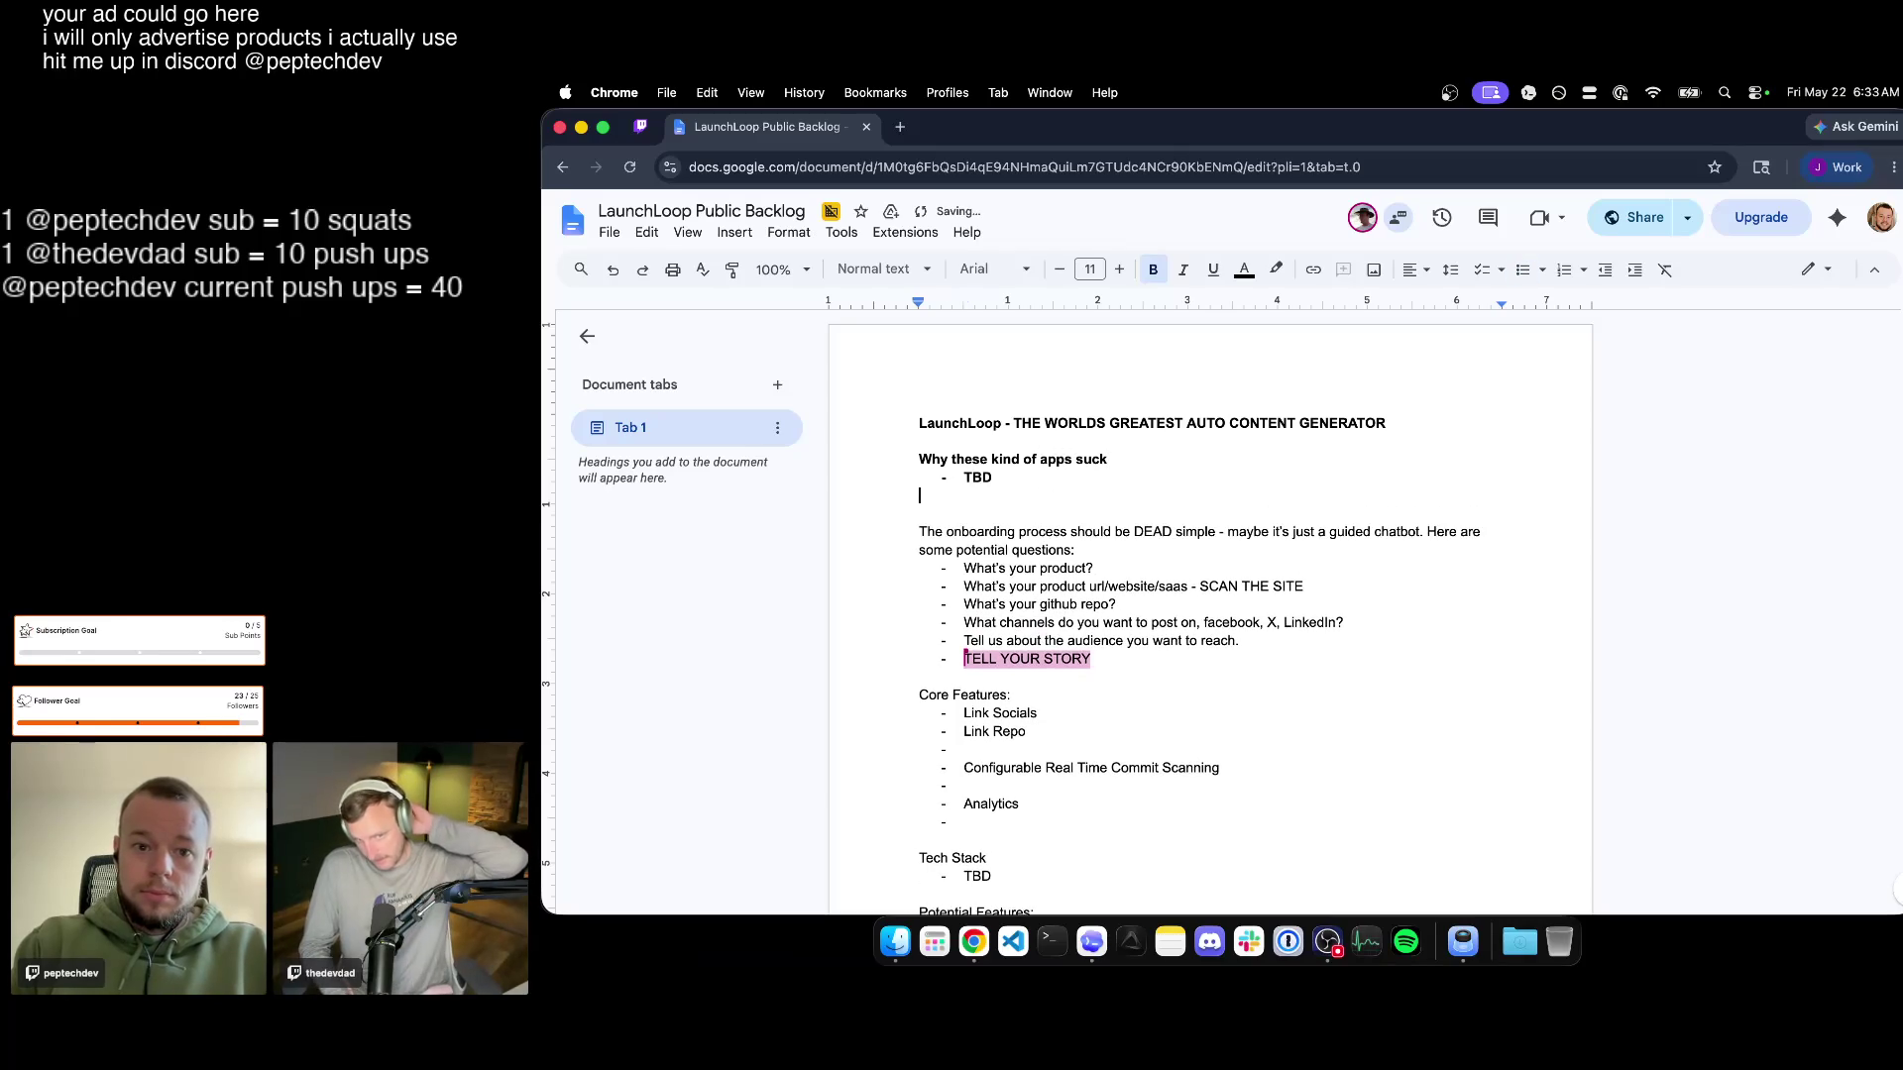
key("Return")
type("Wy ou")
key("BackSpace")
key("BackSpace")
key("BackSpace")
key("BackSpace")
type("hy ours i")
type("eally good")
key("Return")
type("-")
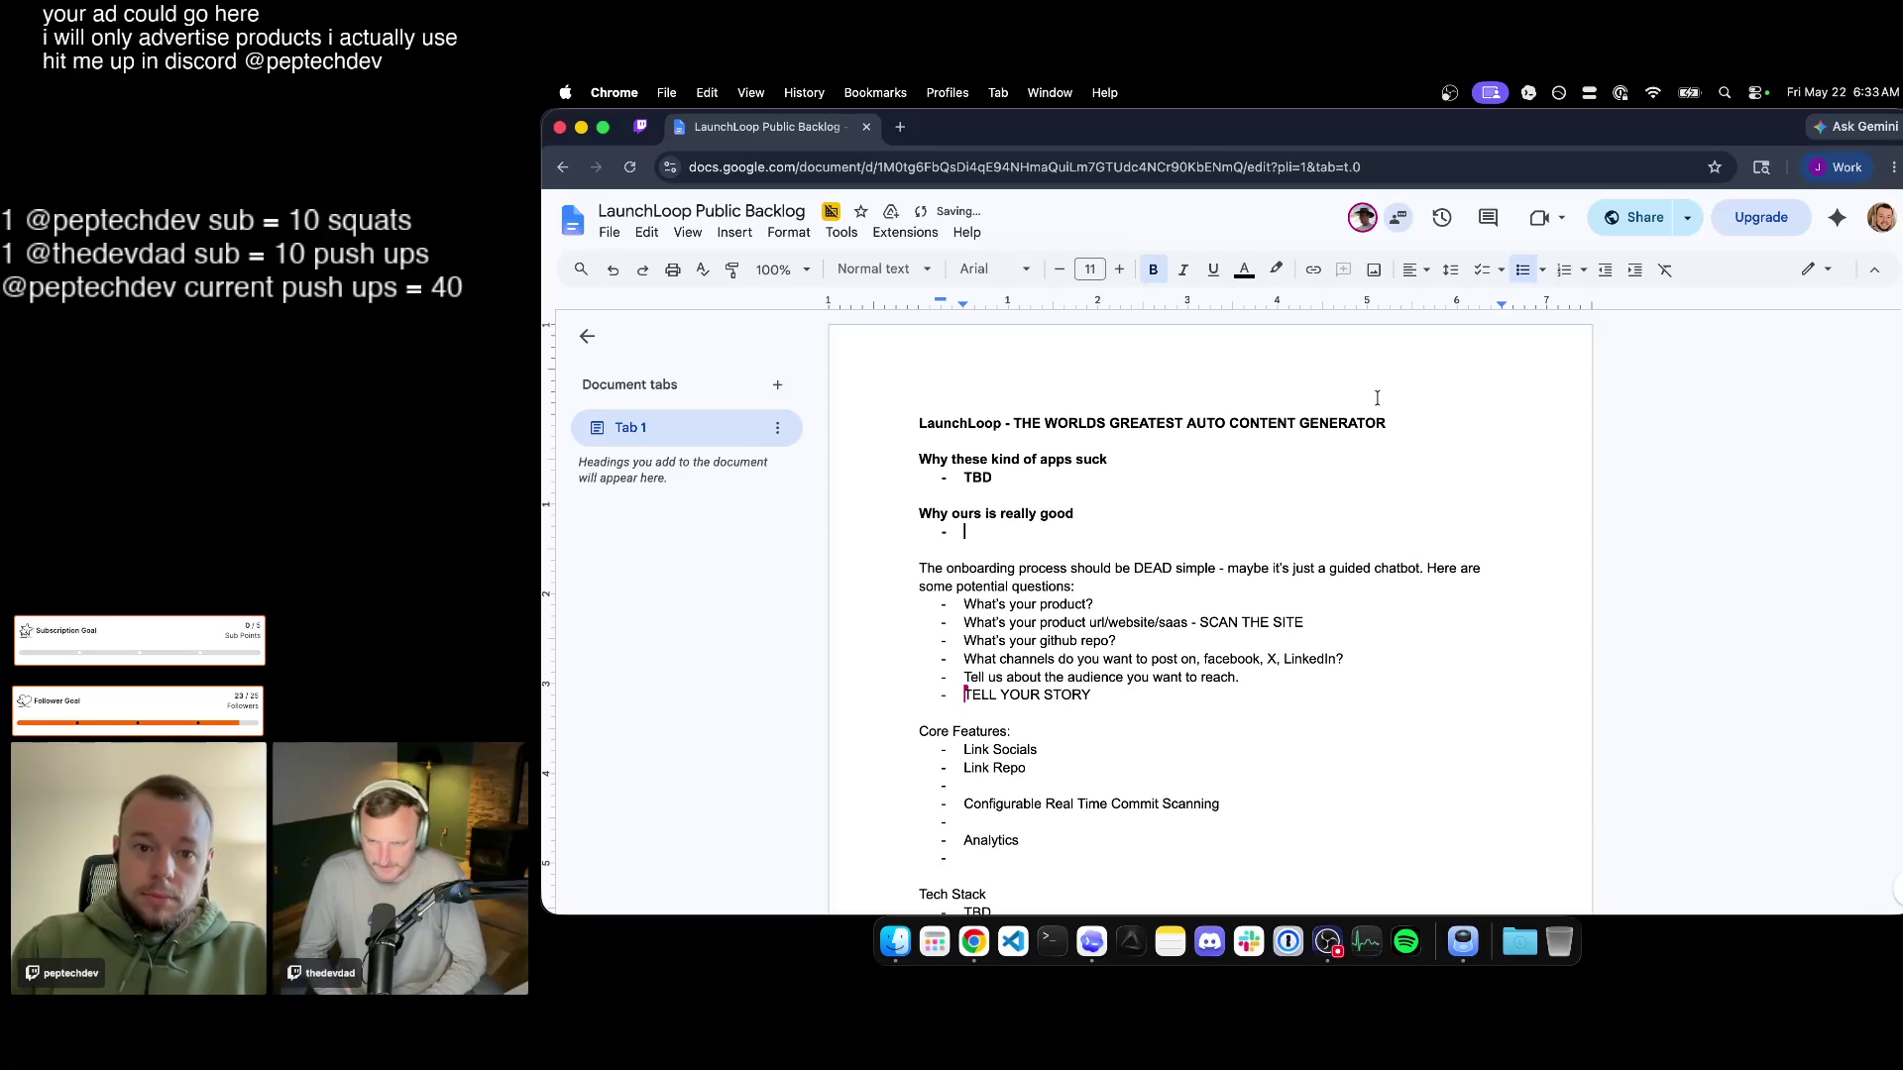
Replace the TBD placeholder under the first heading with an unbolded reason bullet.
double_click(982, 478)
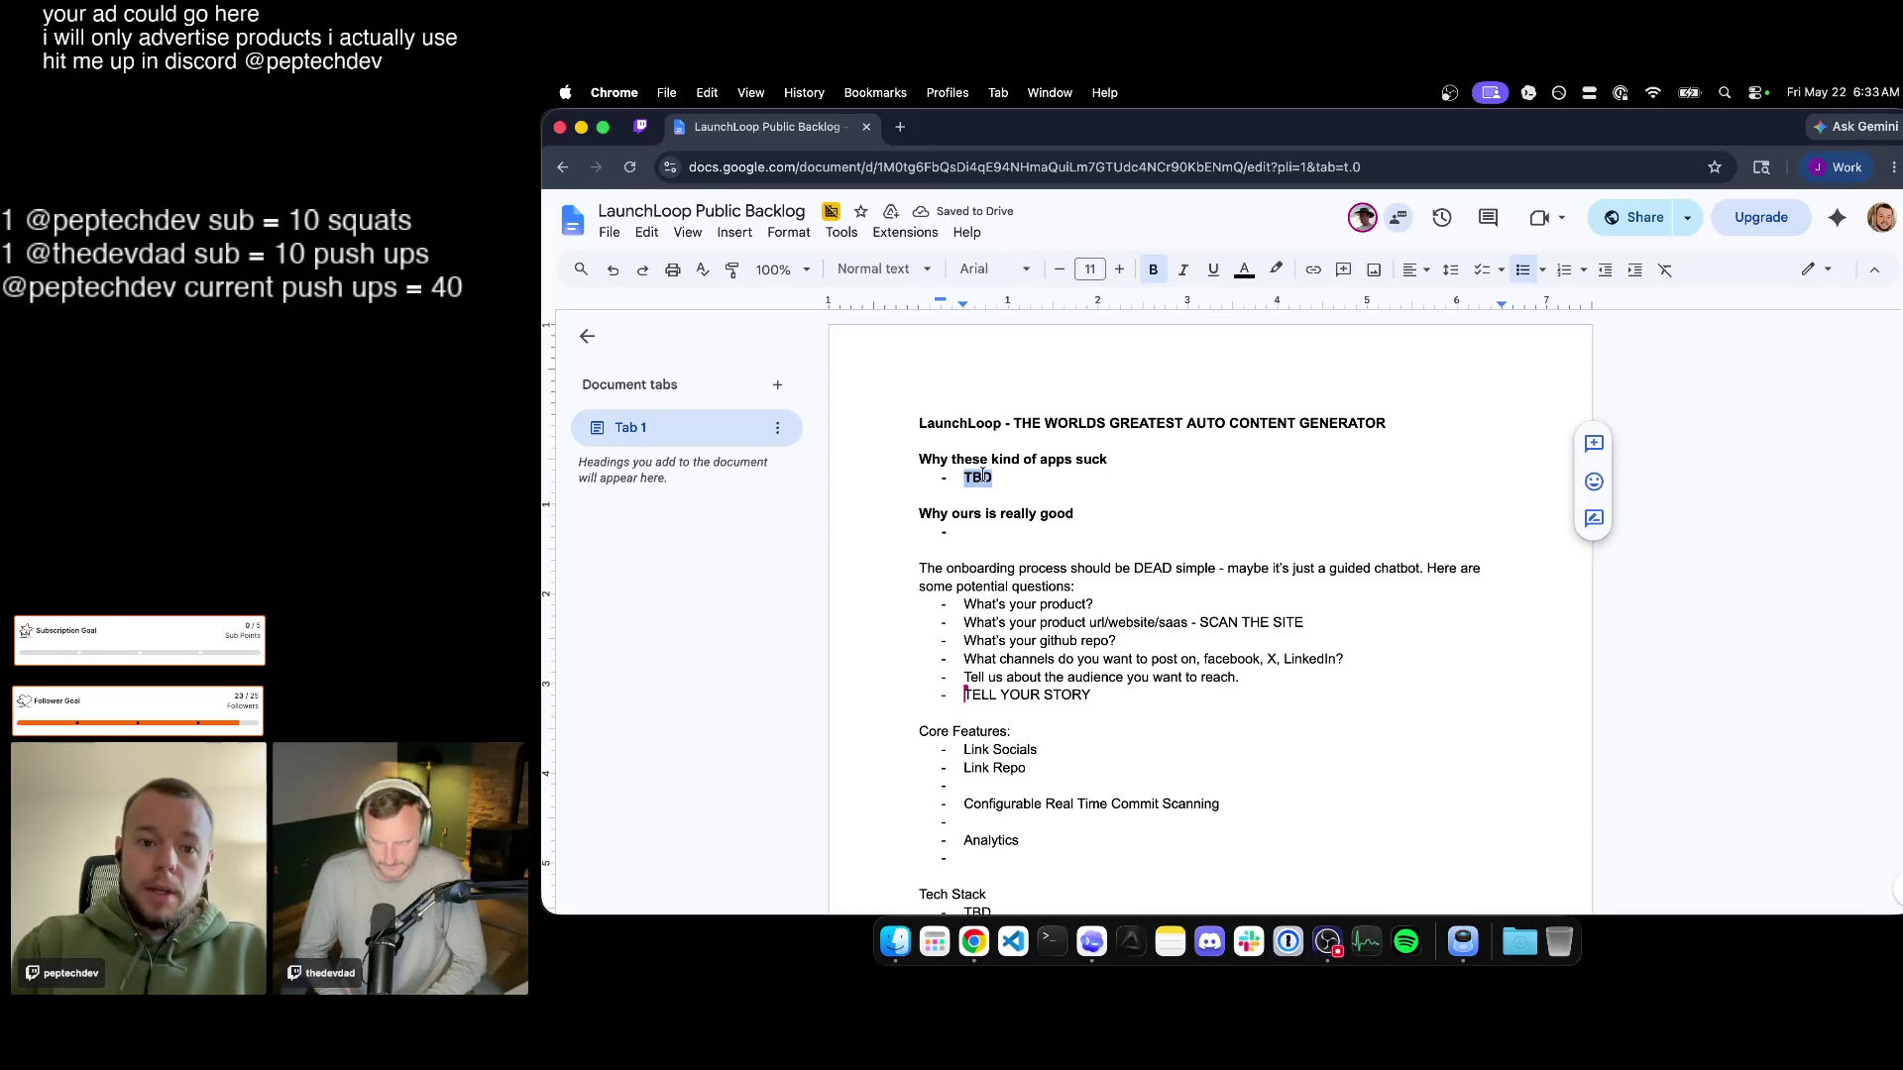
key("super+b")
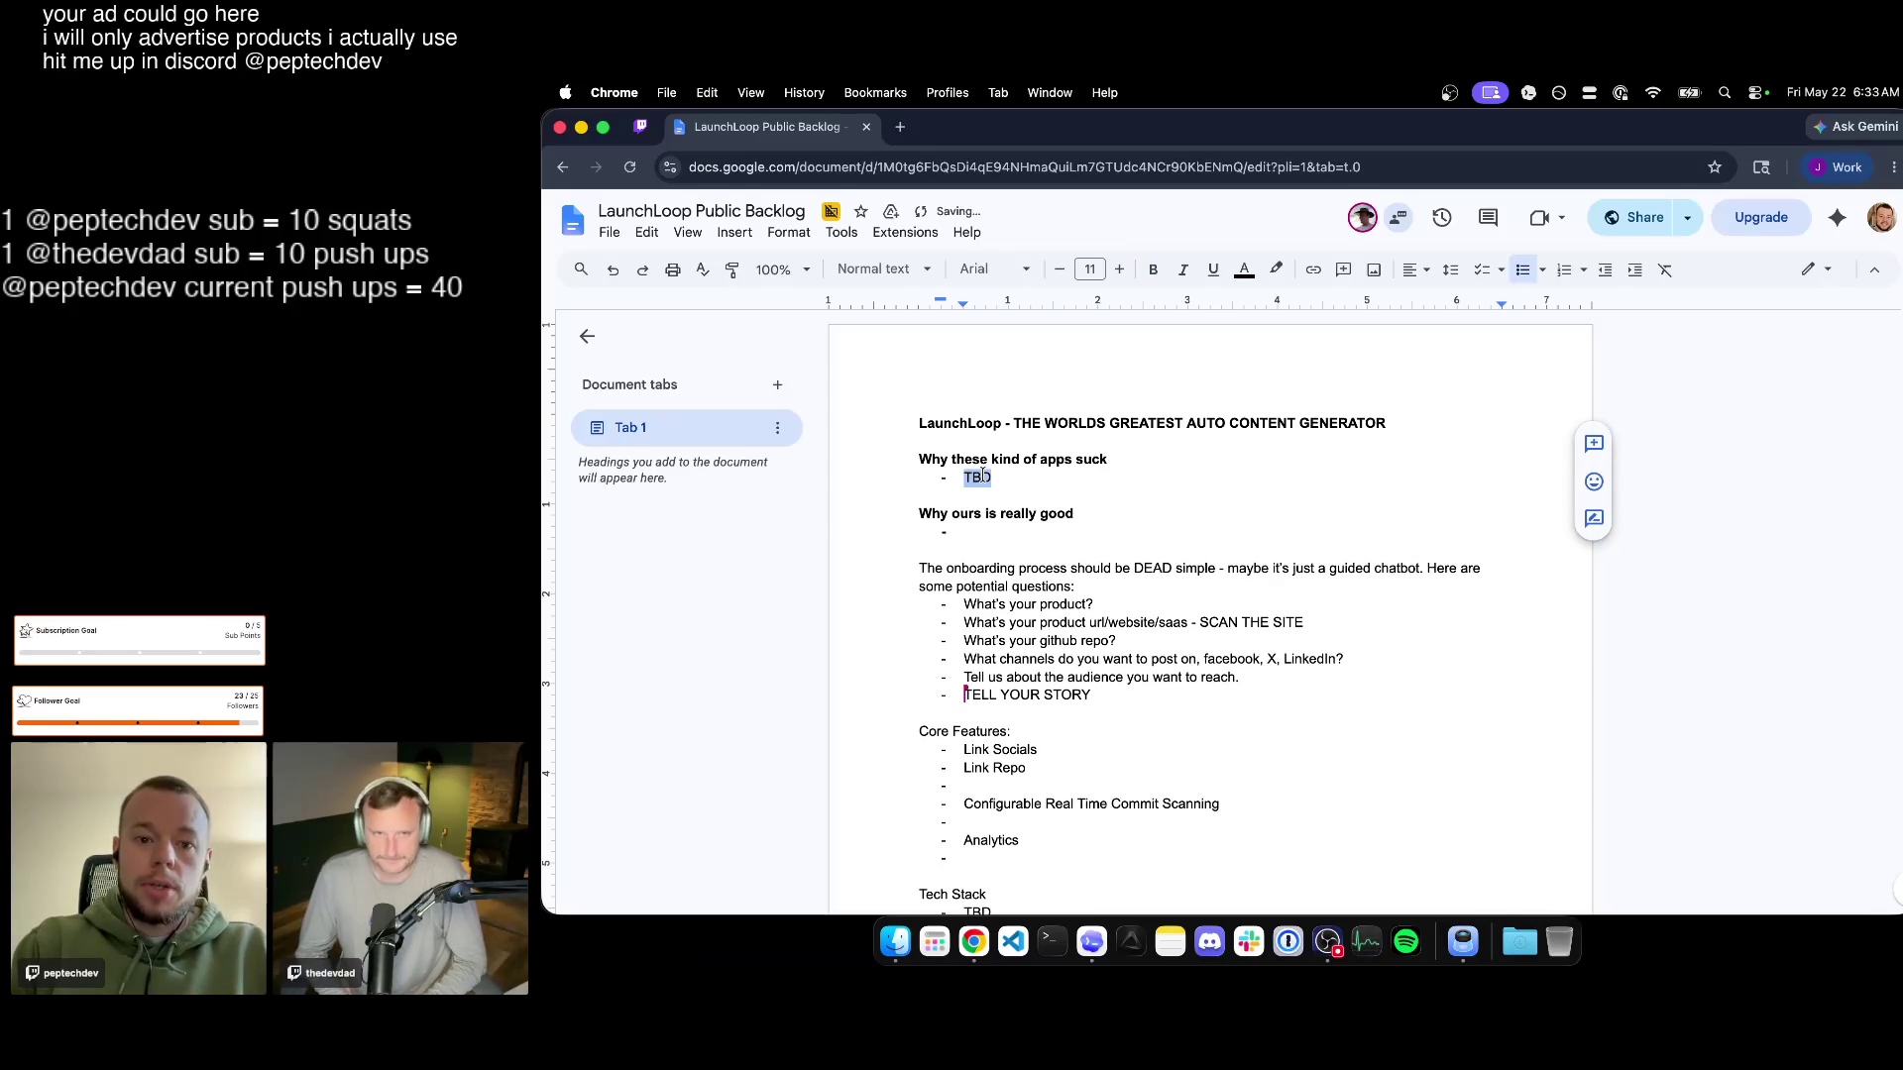
key("BackSpace")
type("Ai")
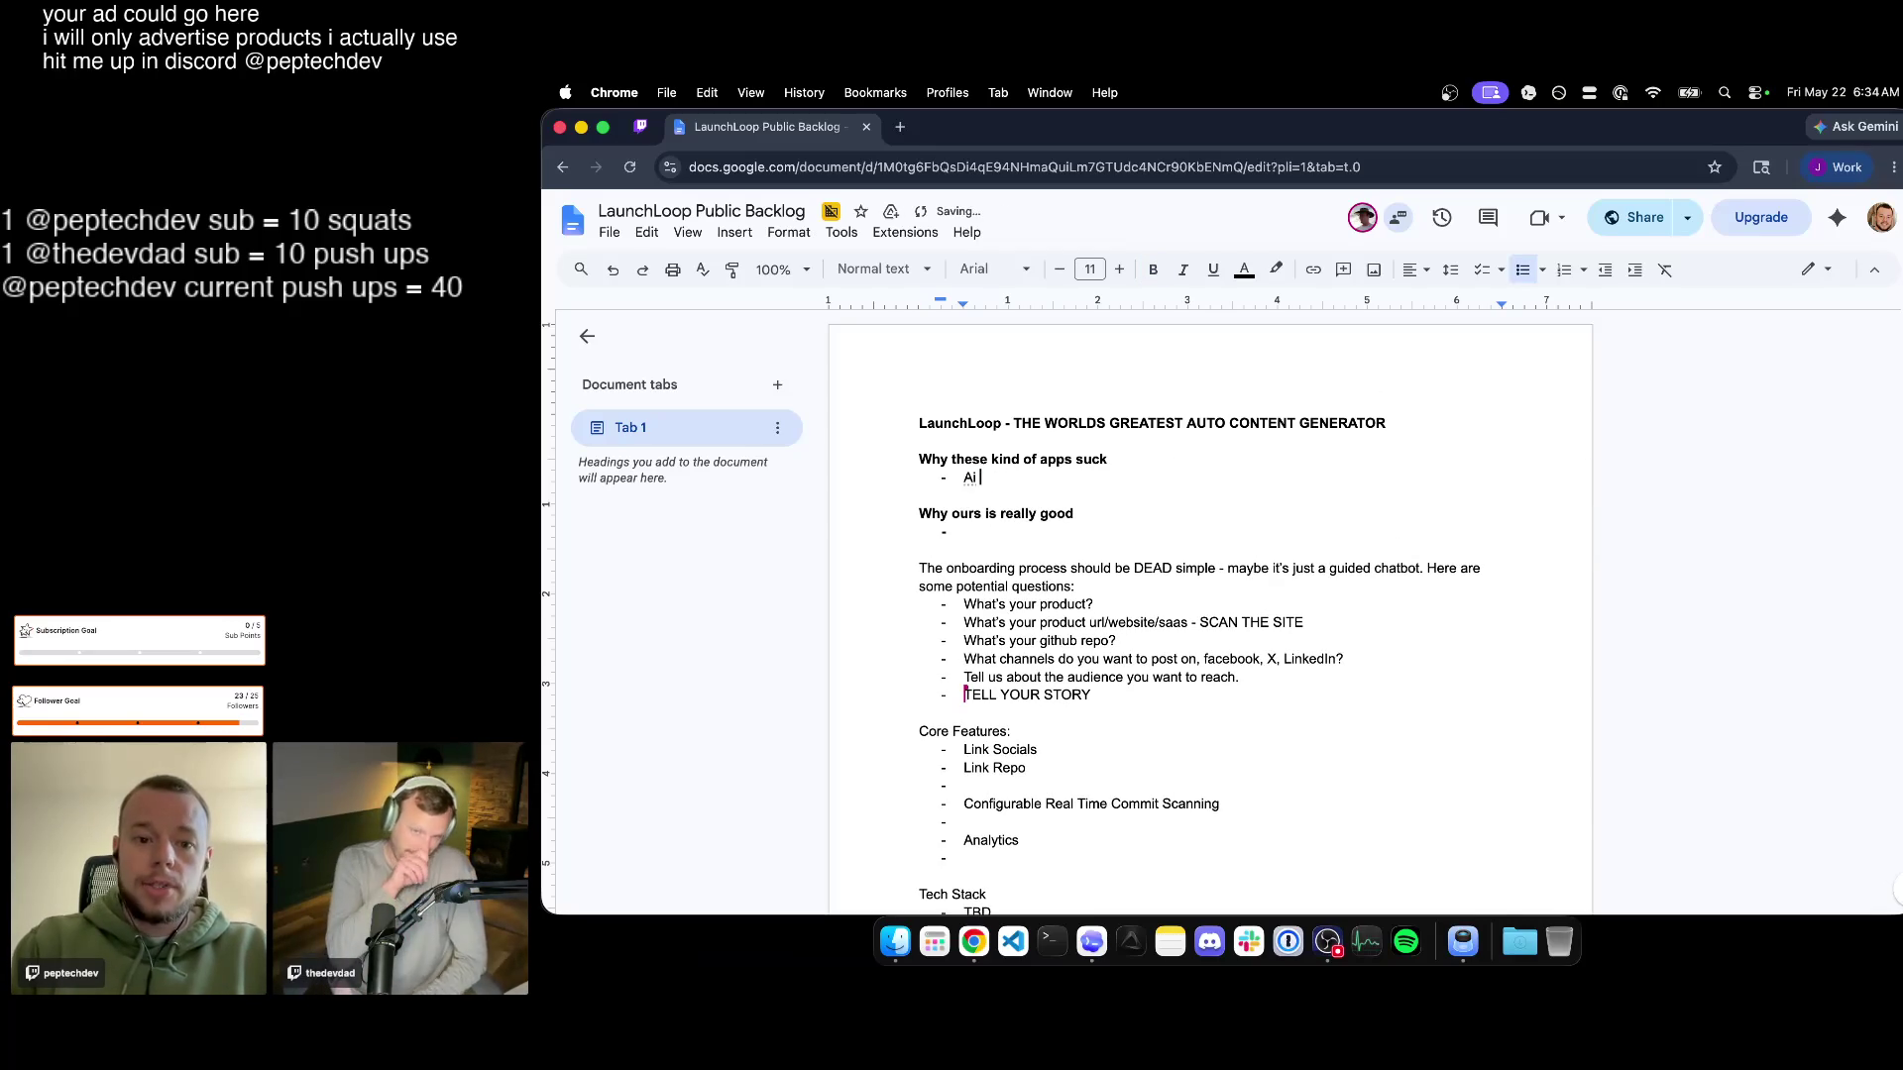
type(" generated content - ")
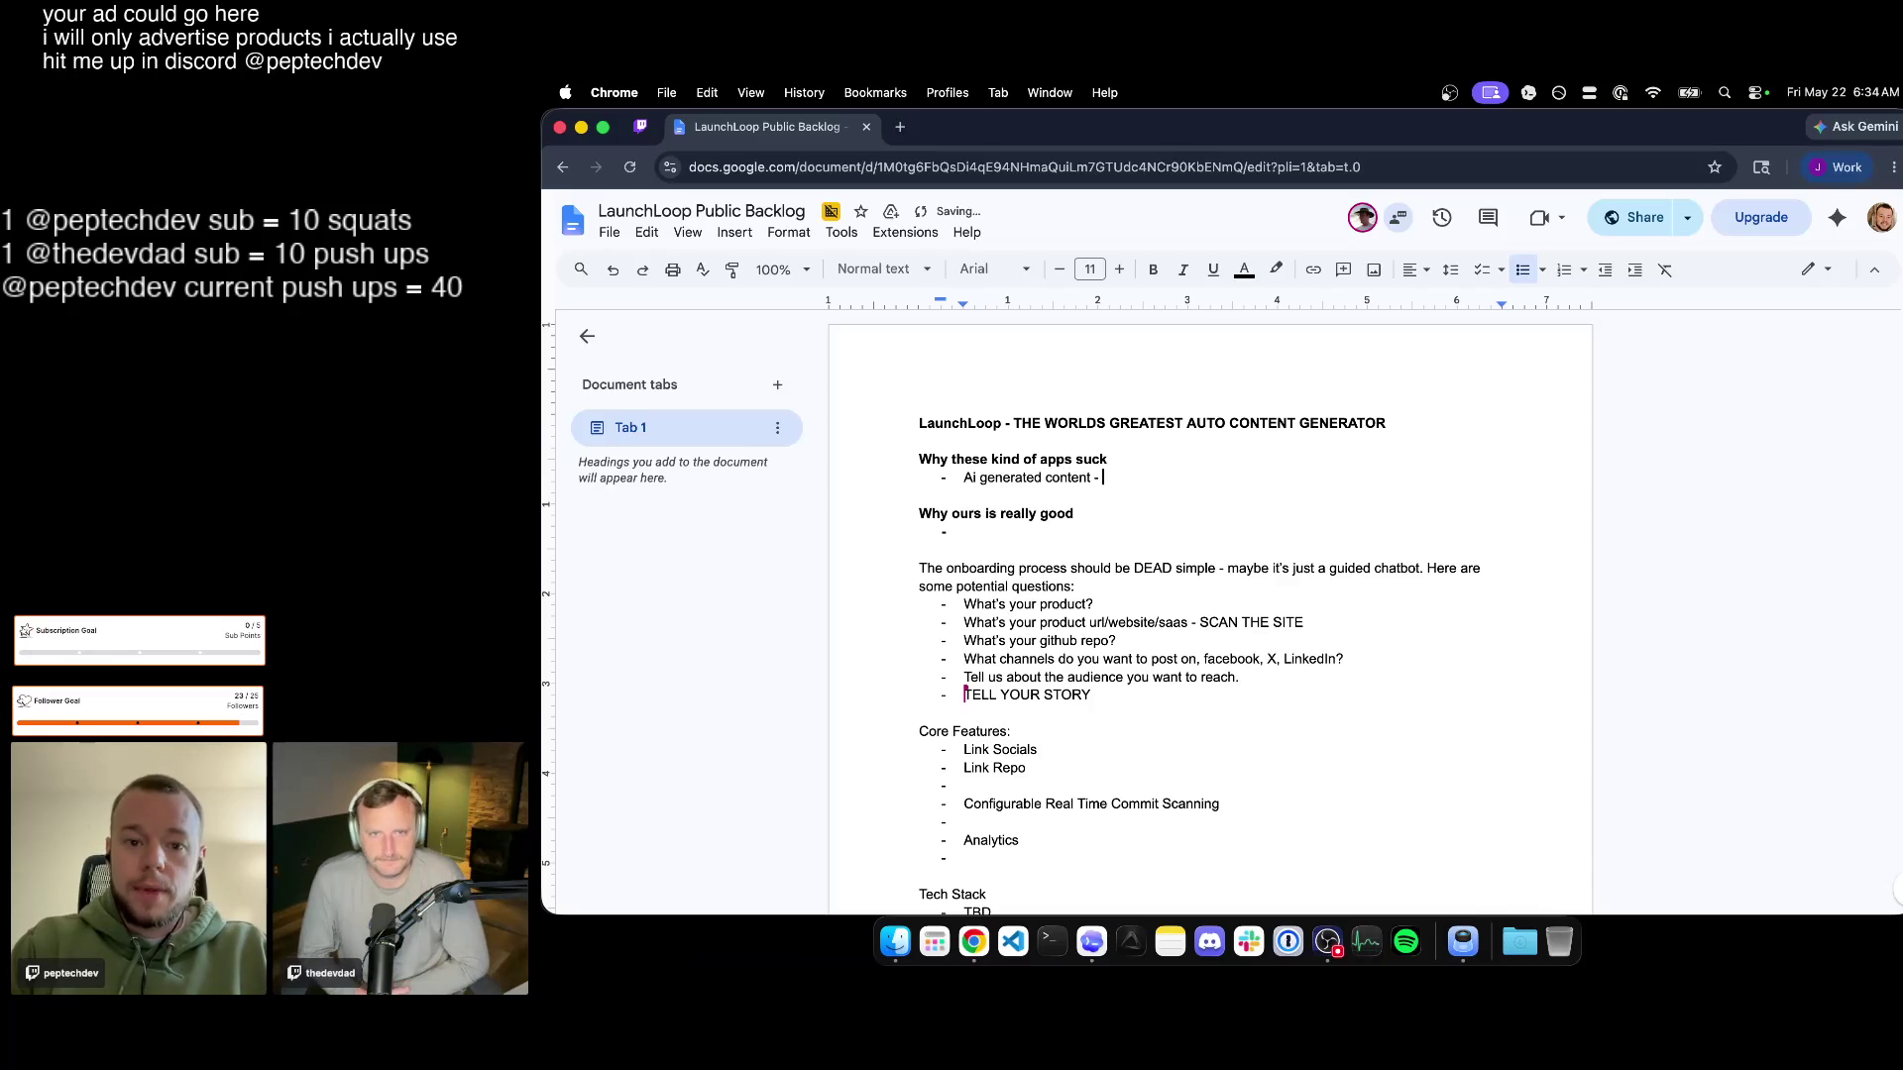
type("ai generated people, sc")
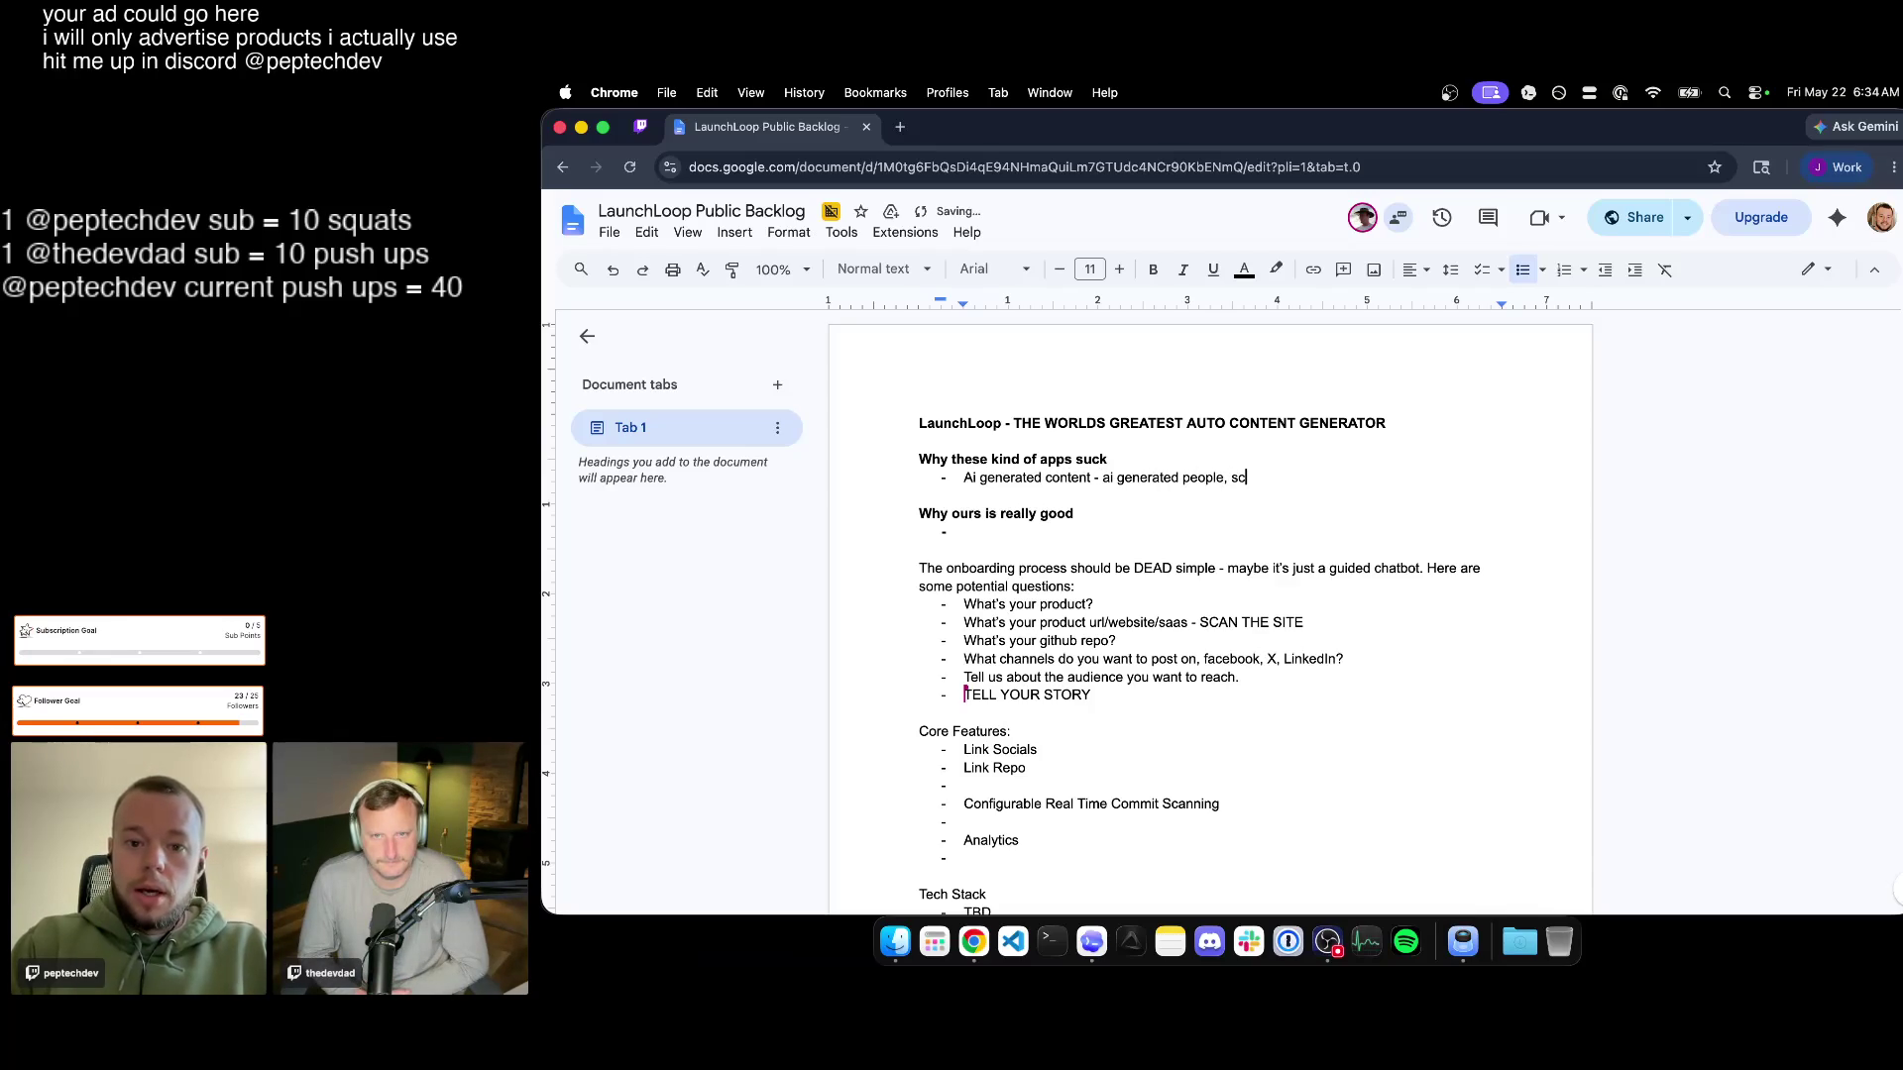
type("ripts, videos, etc")
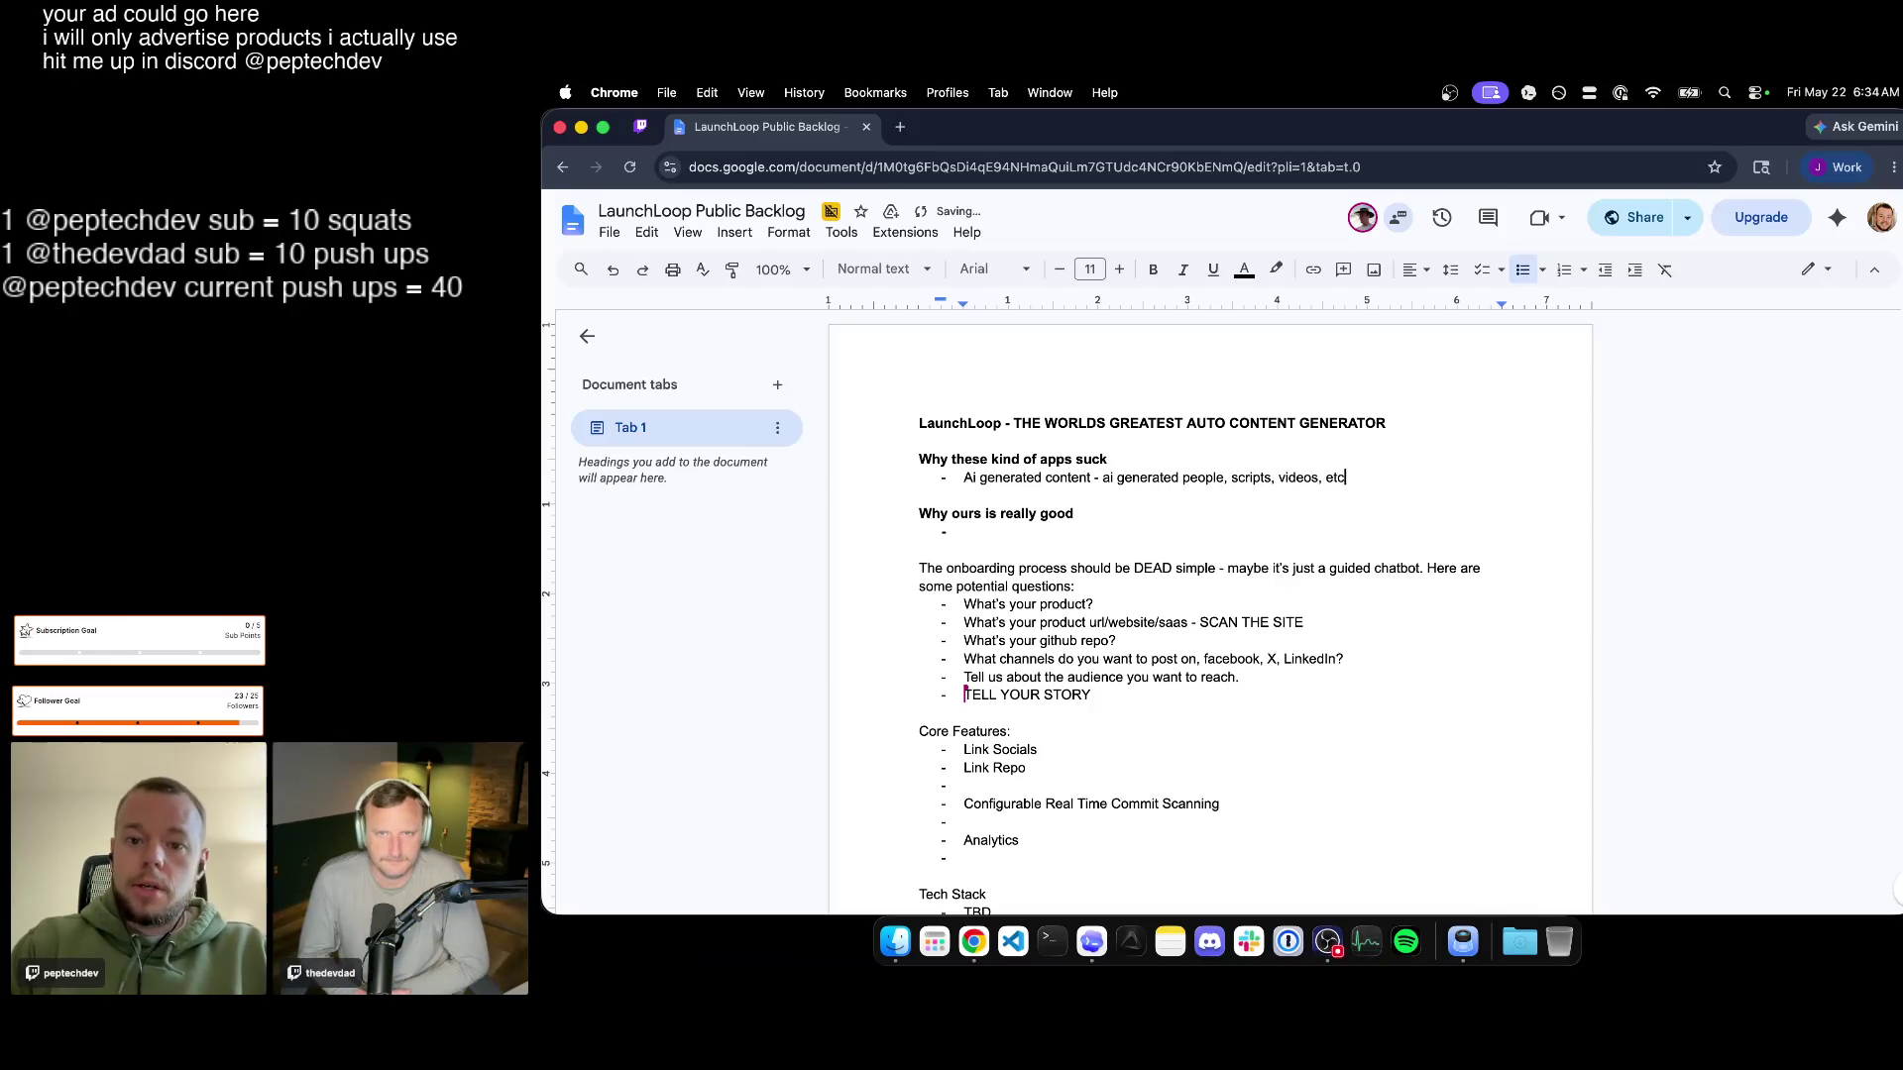
type(". i hate ht")
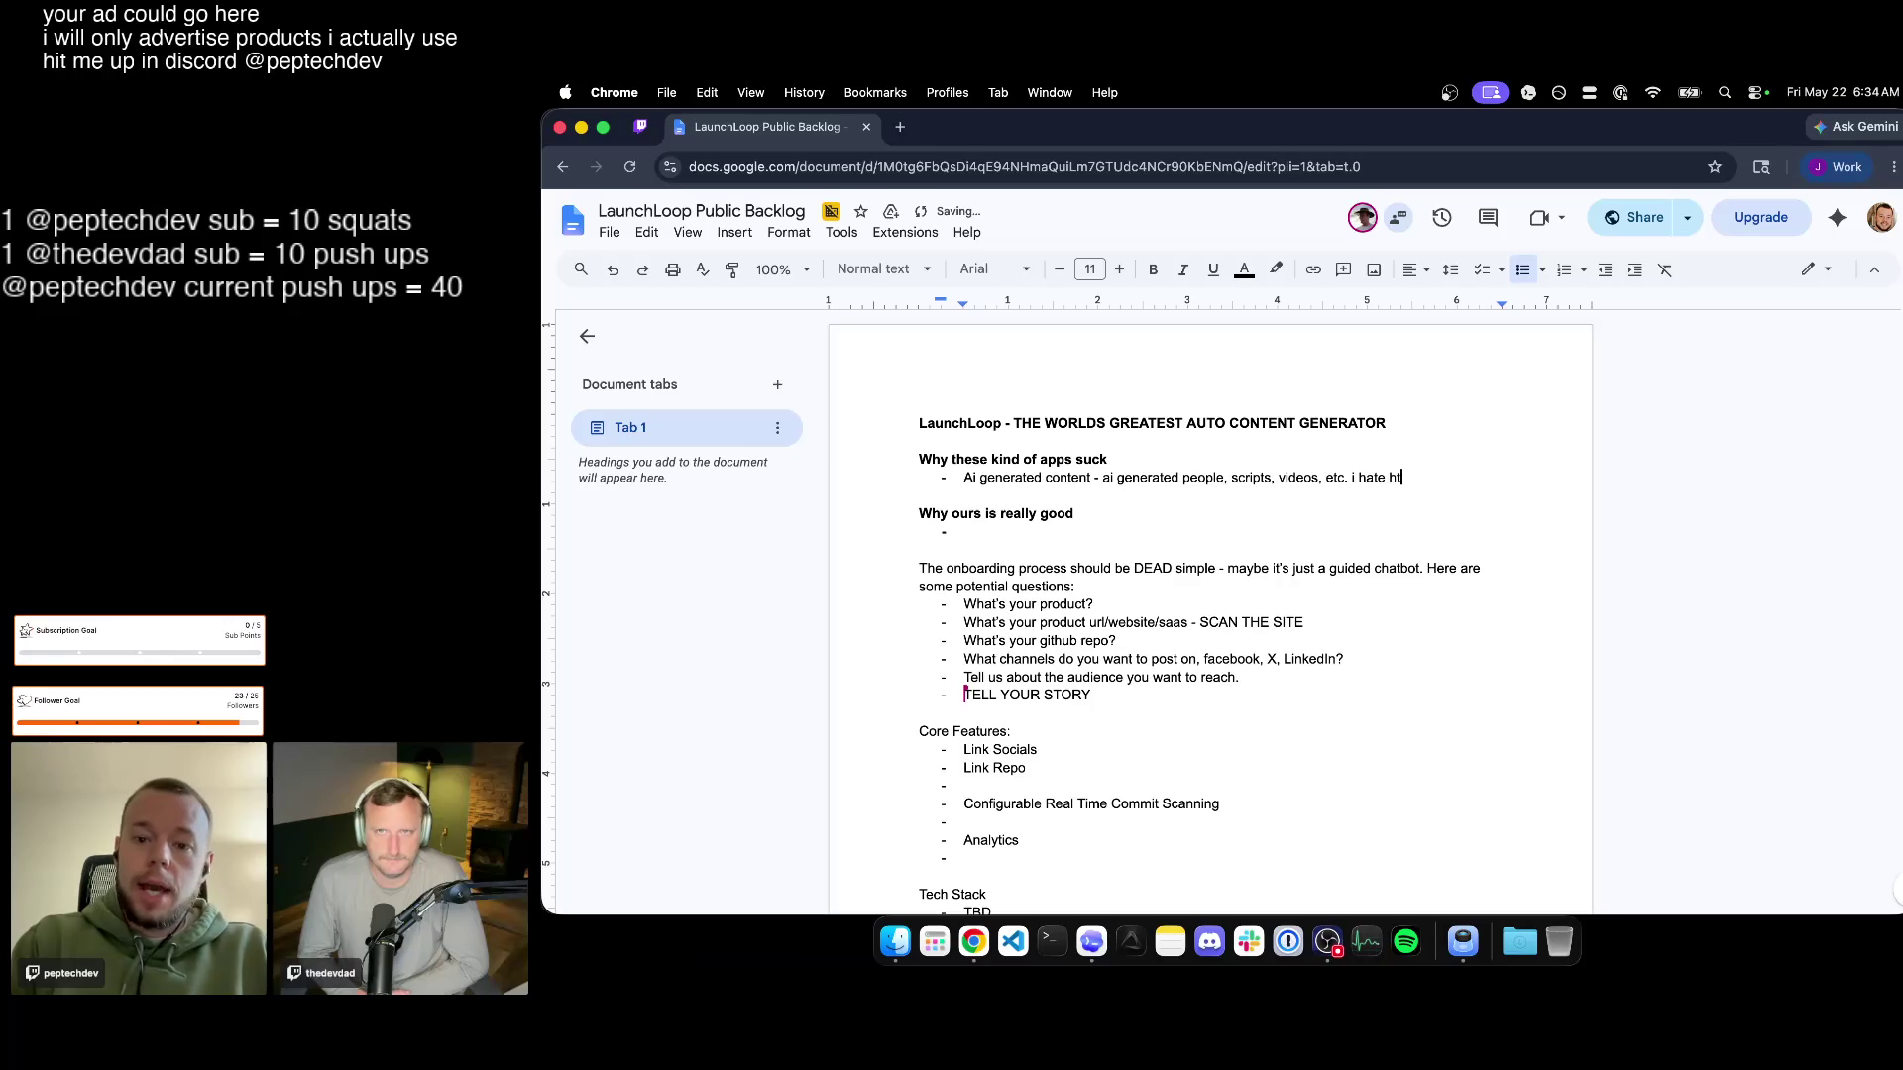
key("BackSpace")
key("BackSpace")
key("BackSpace")
key("BackSpace")
key("BackSpace")
type("peptech")
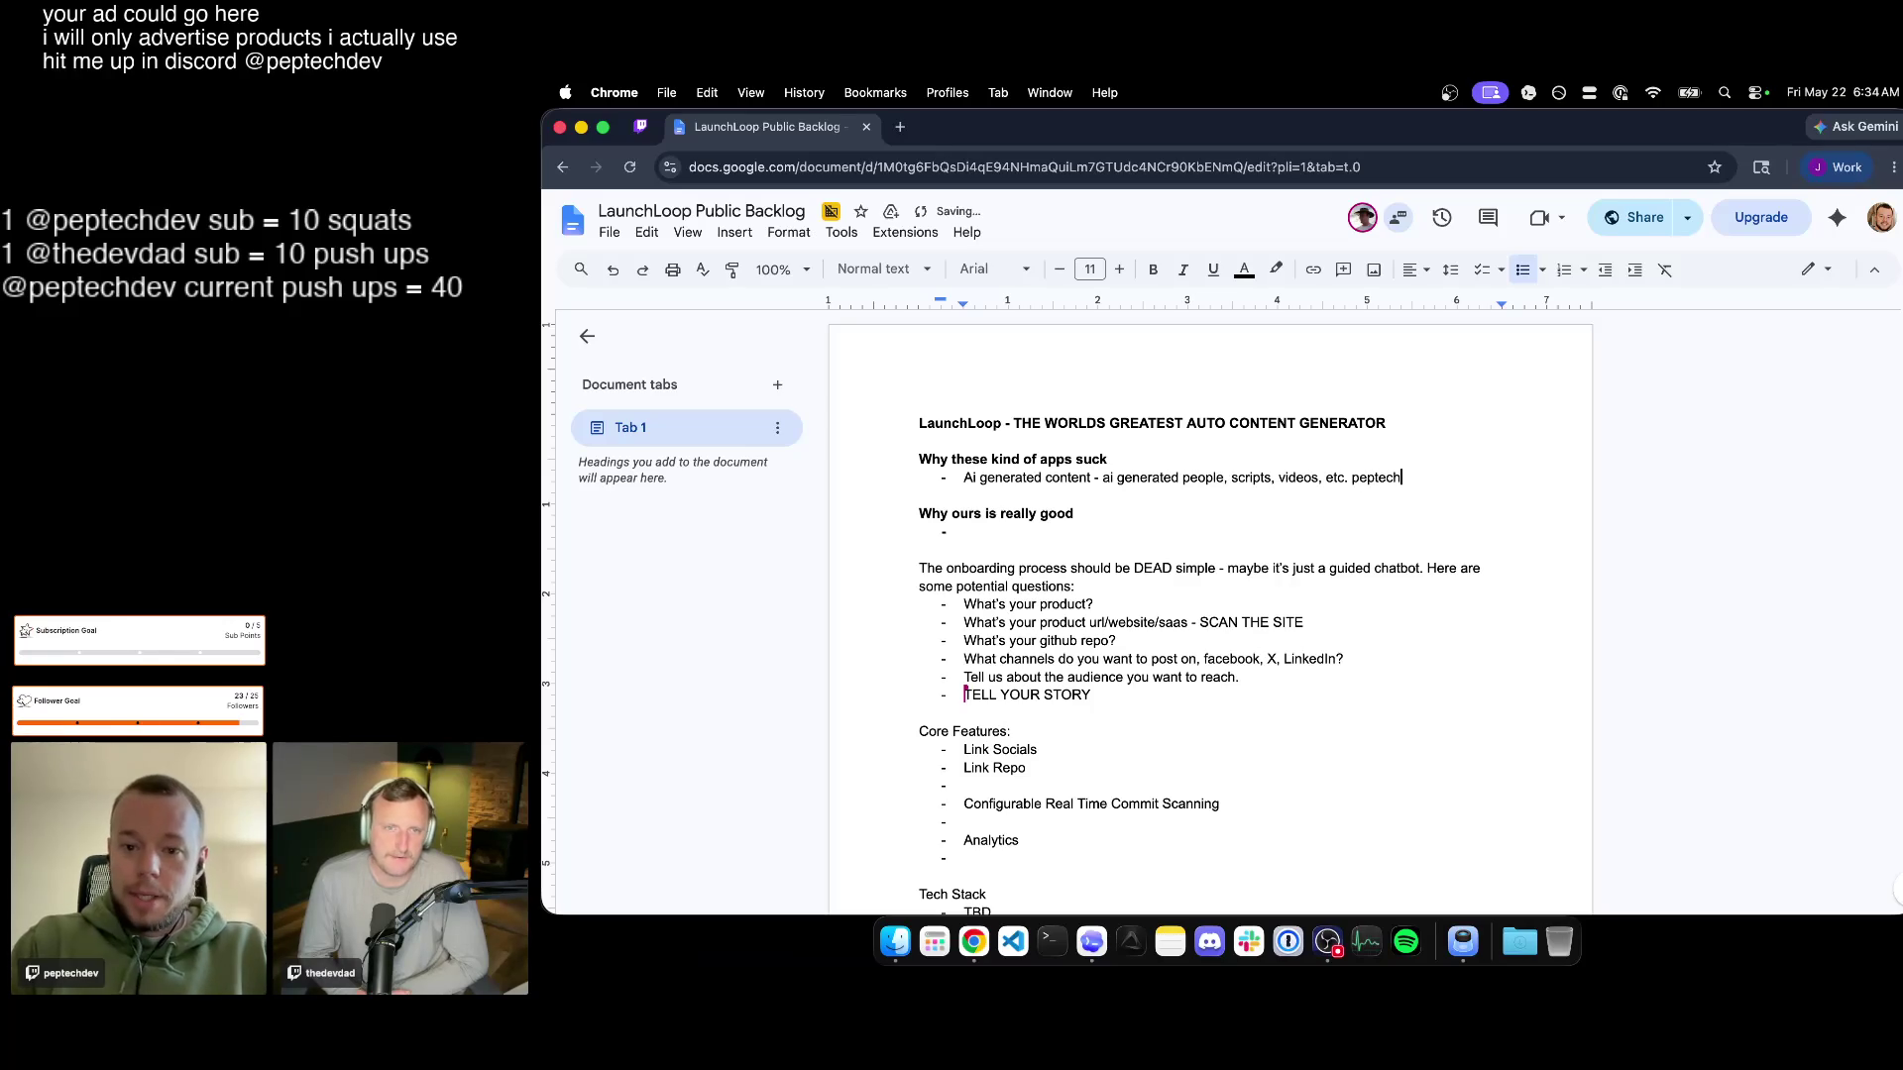
type(" hates that")
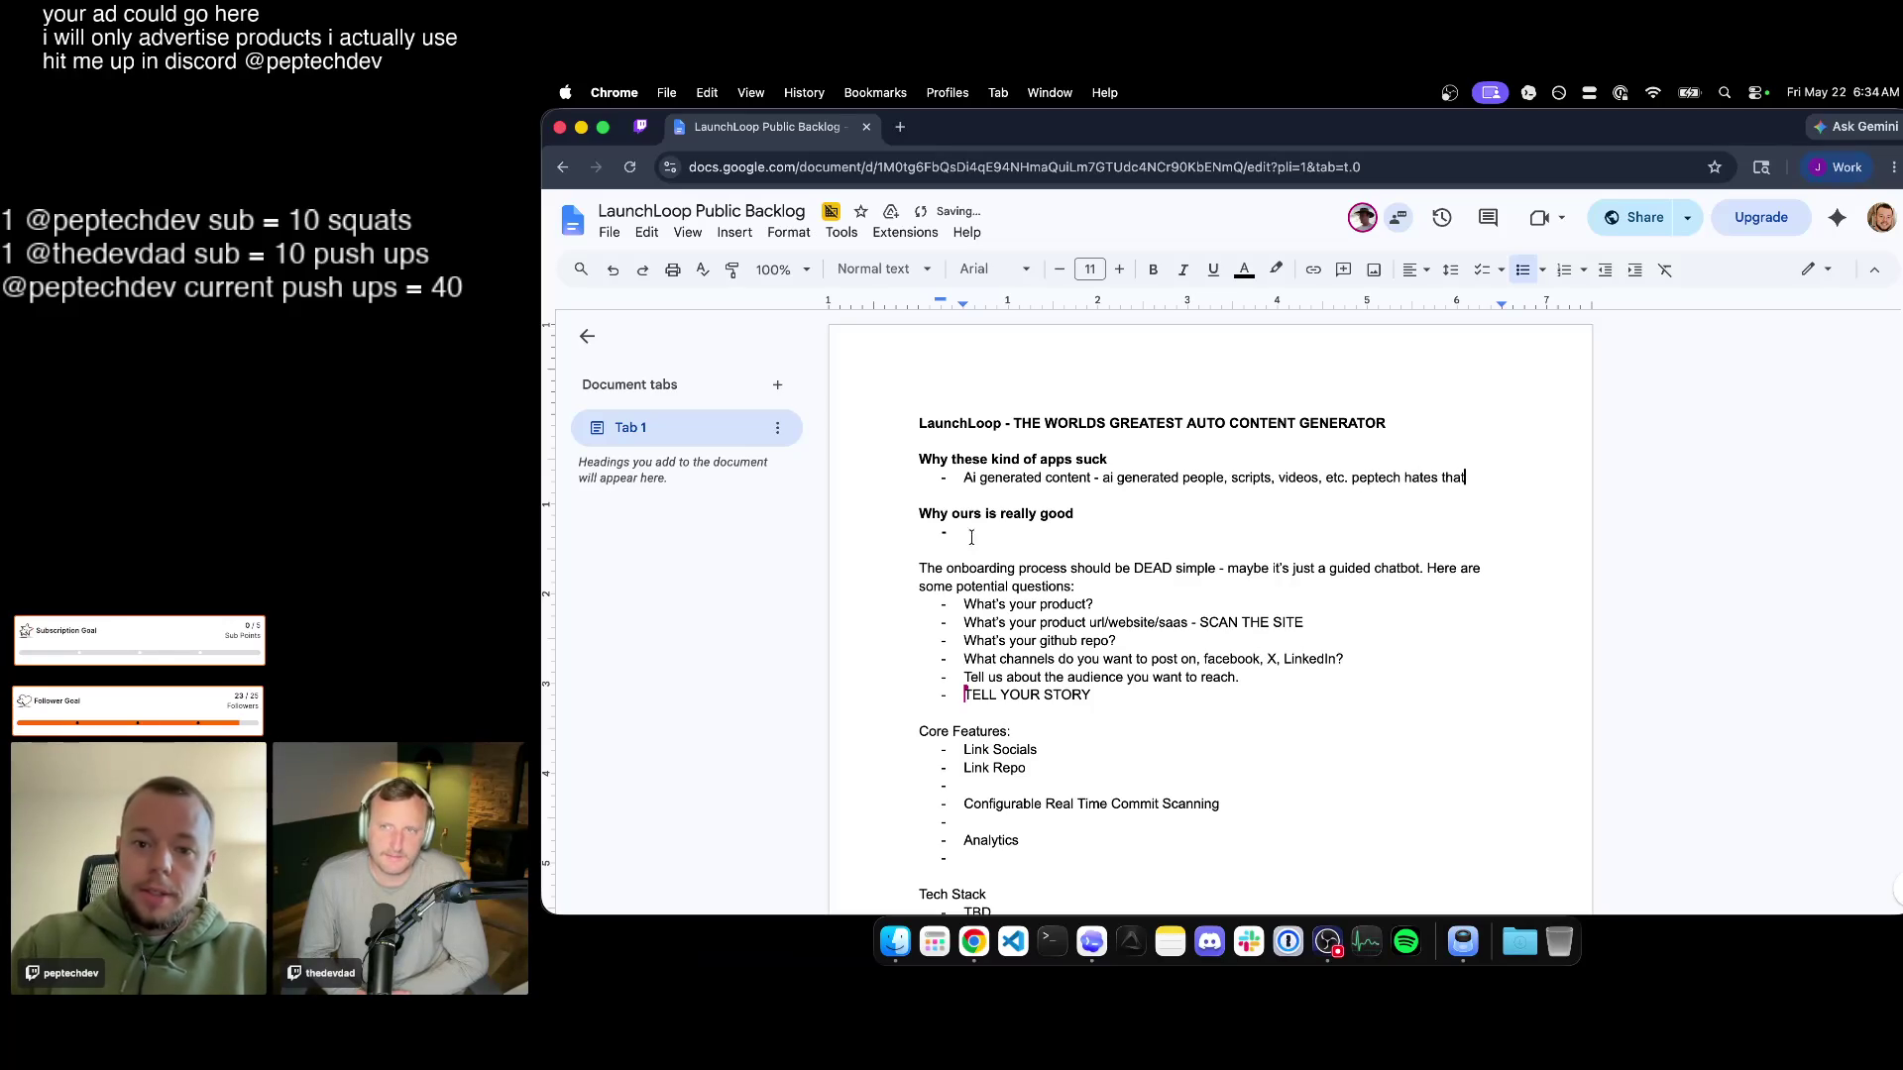
Write the storytelling bullet under 'Why ours is really good', then return to the end of the title.
left_click(989, 531)
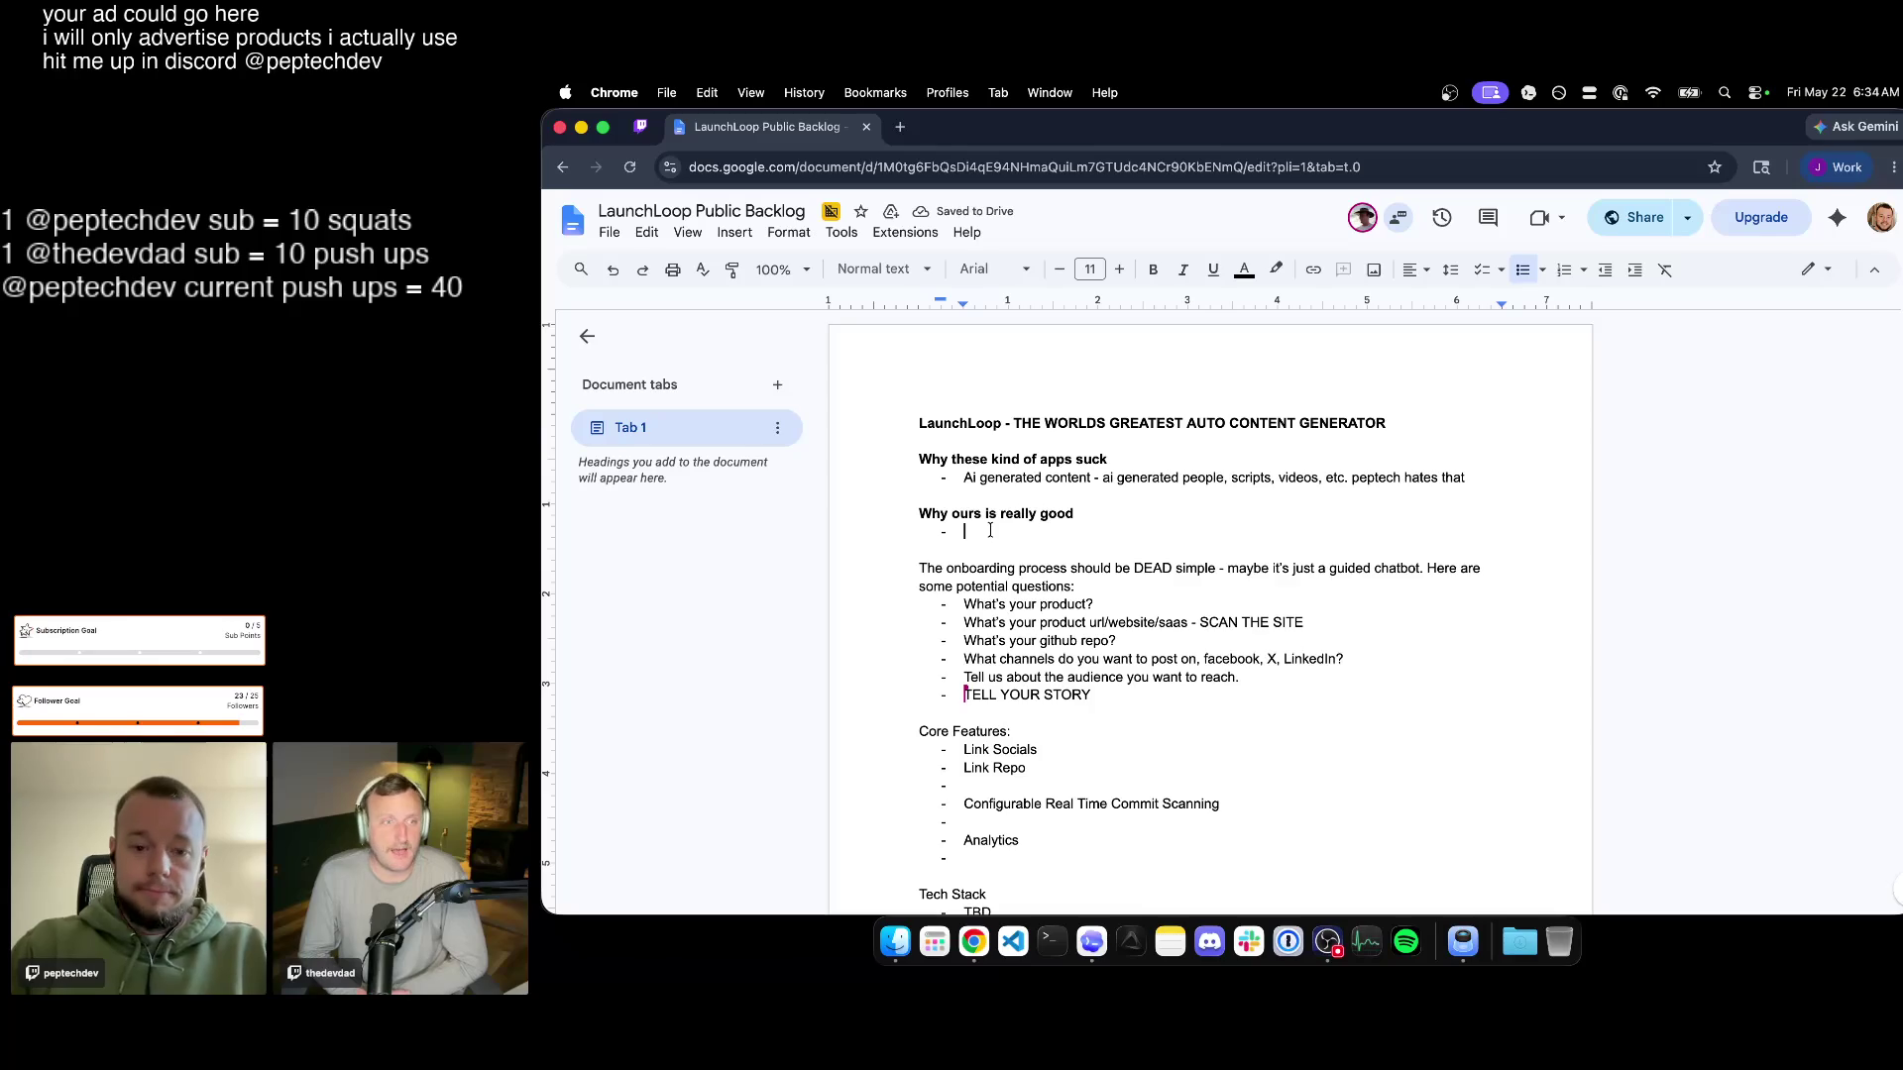
type("tstor telling - ")
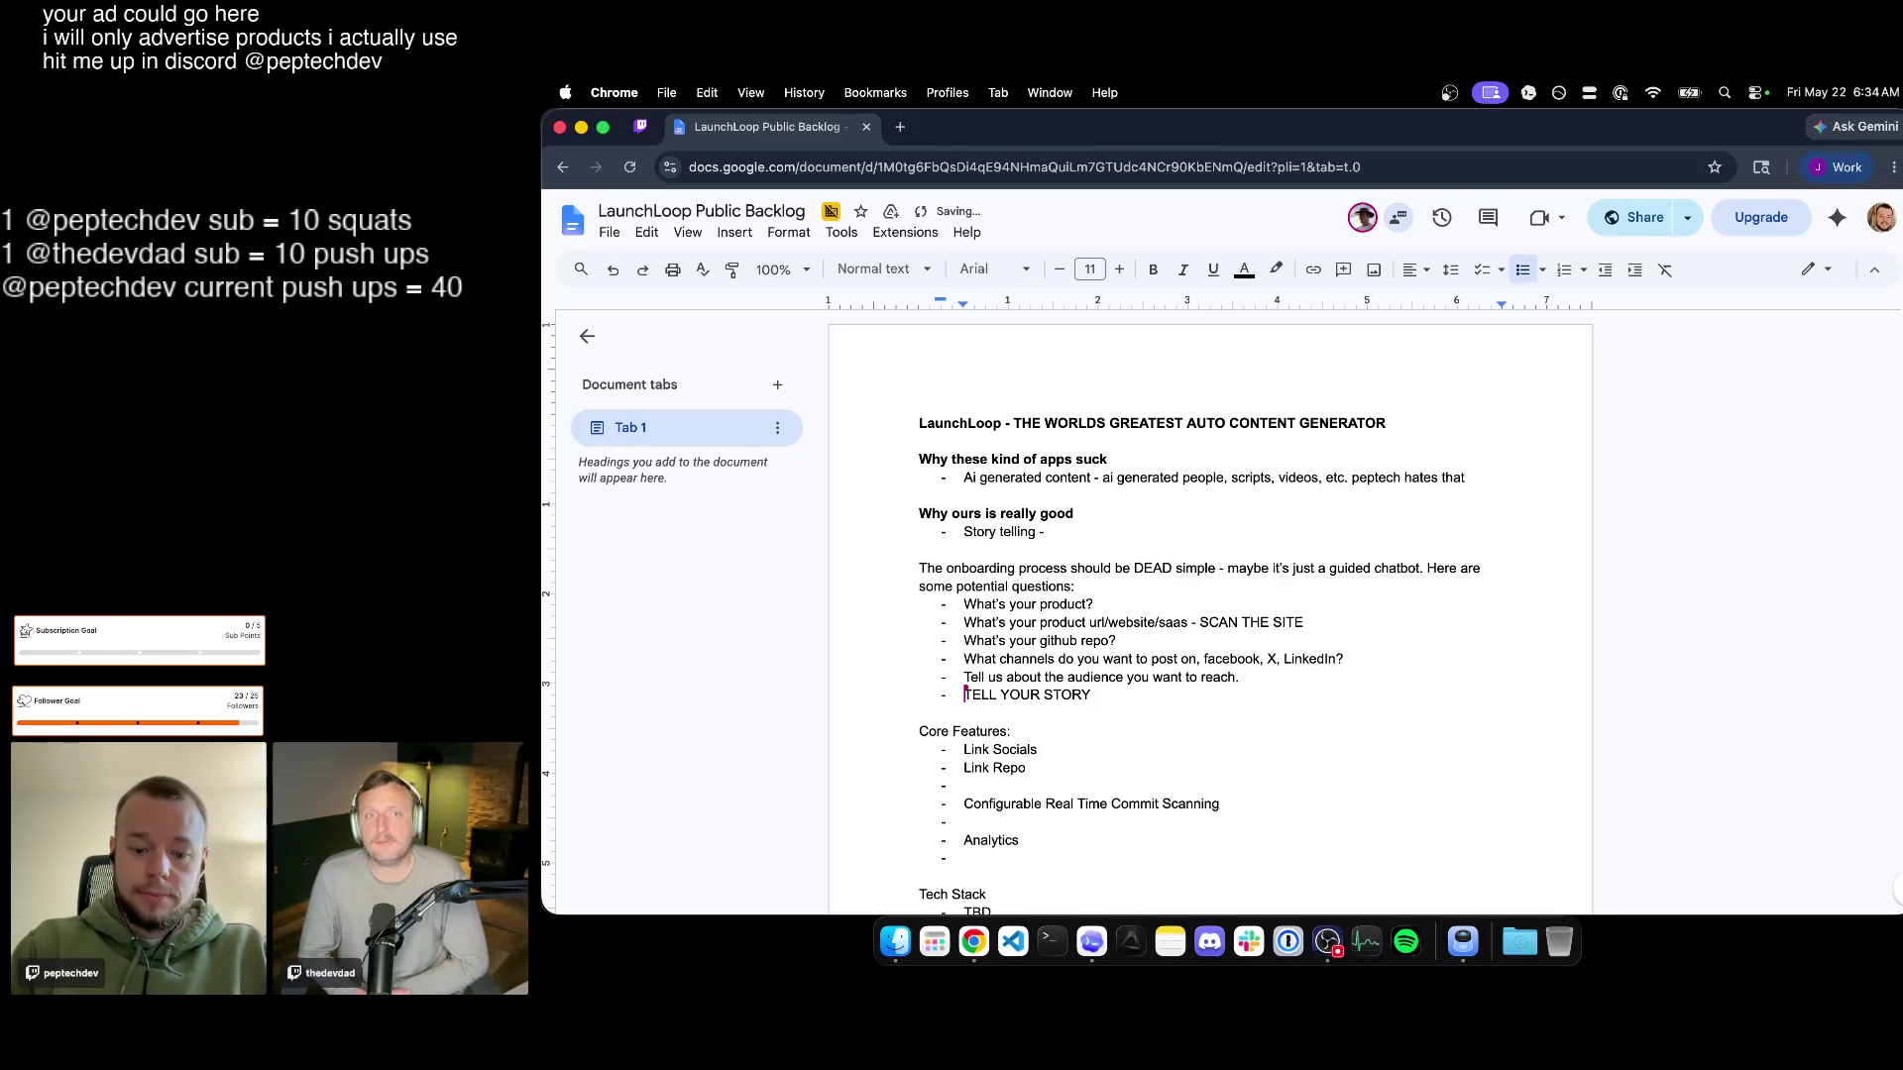
type("o built this - the jorne")
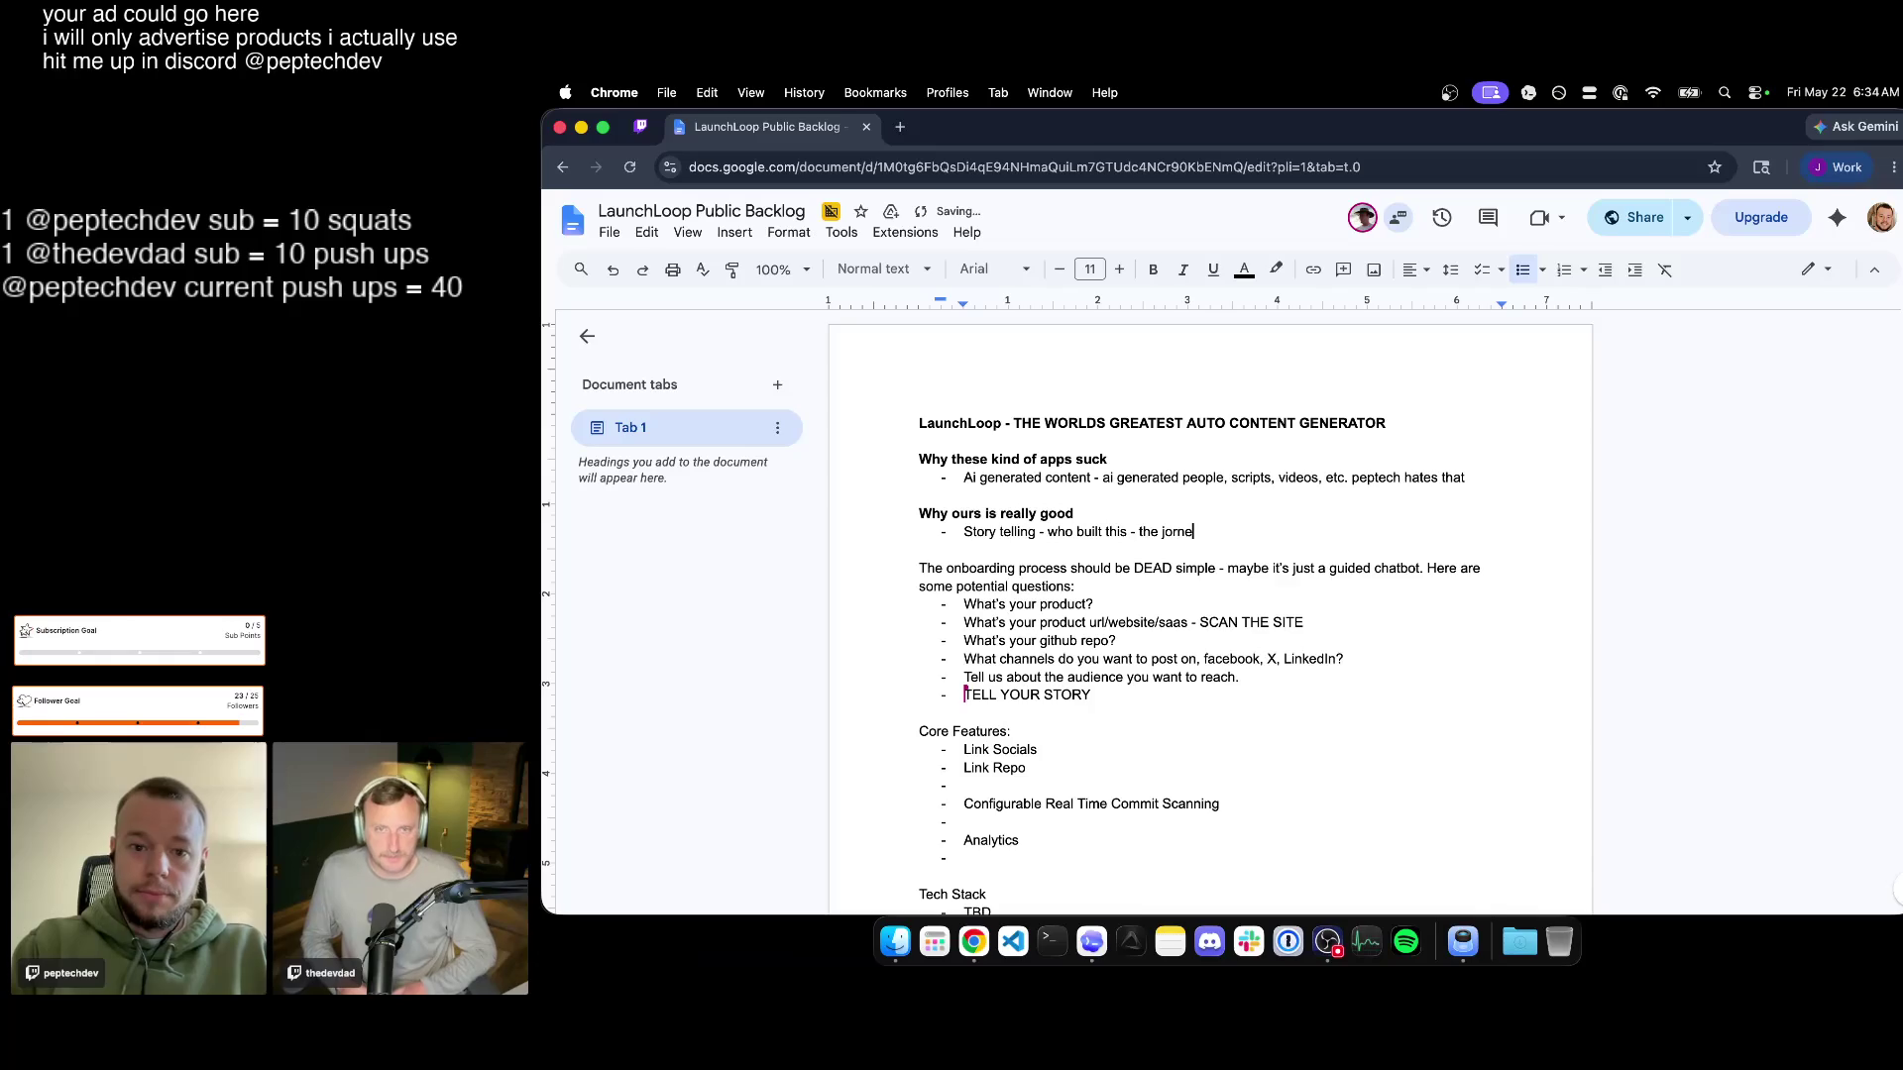
key("BackSpace")
key("BackSpace")
key("BackSpace")
type("urney of")
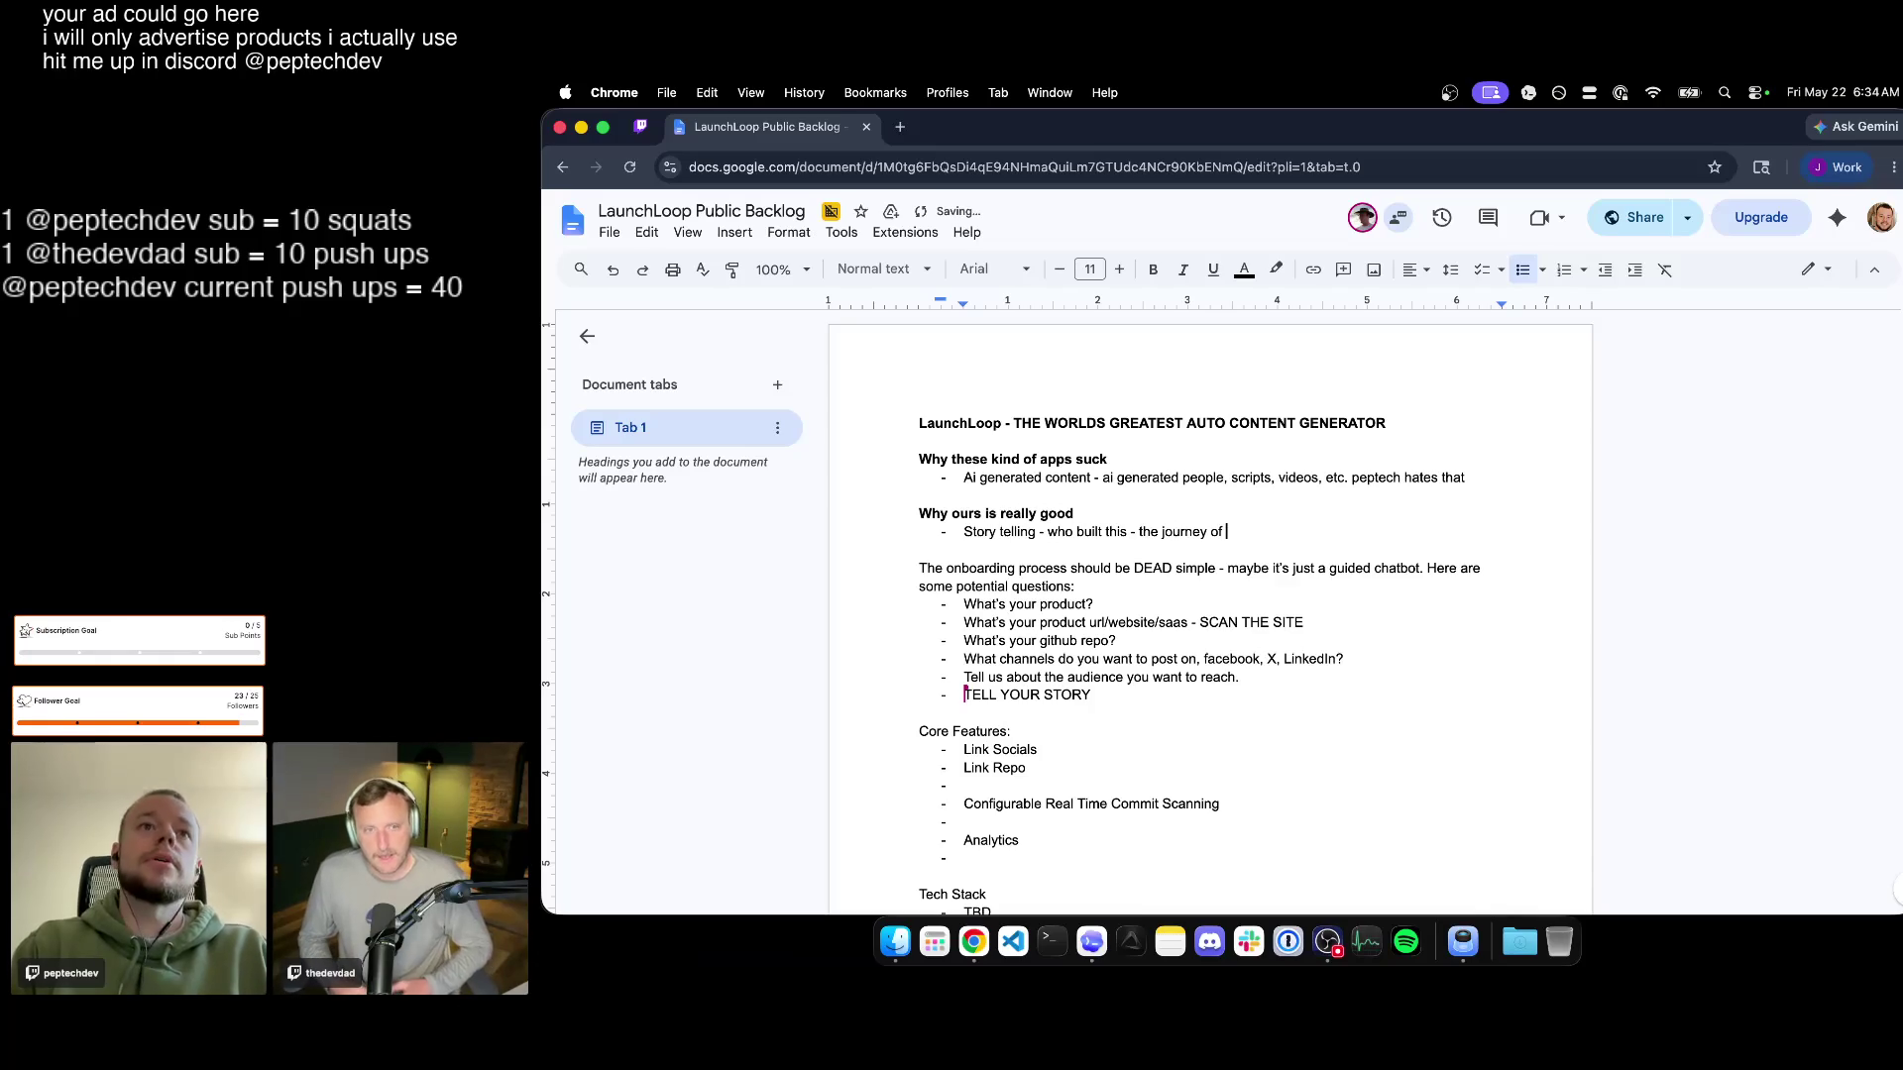
left_click(1409, 428)
Add a bold MVP heading under the title with a screenshot-of-shipped-feature bullet.
key("Return")
key("Return")
type("MPV")
key("Return")
type("- ")
type("s")
type("enshot of ")
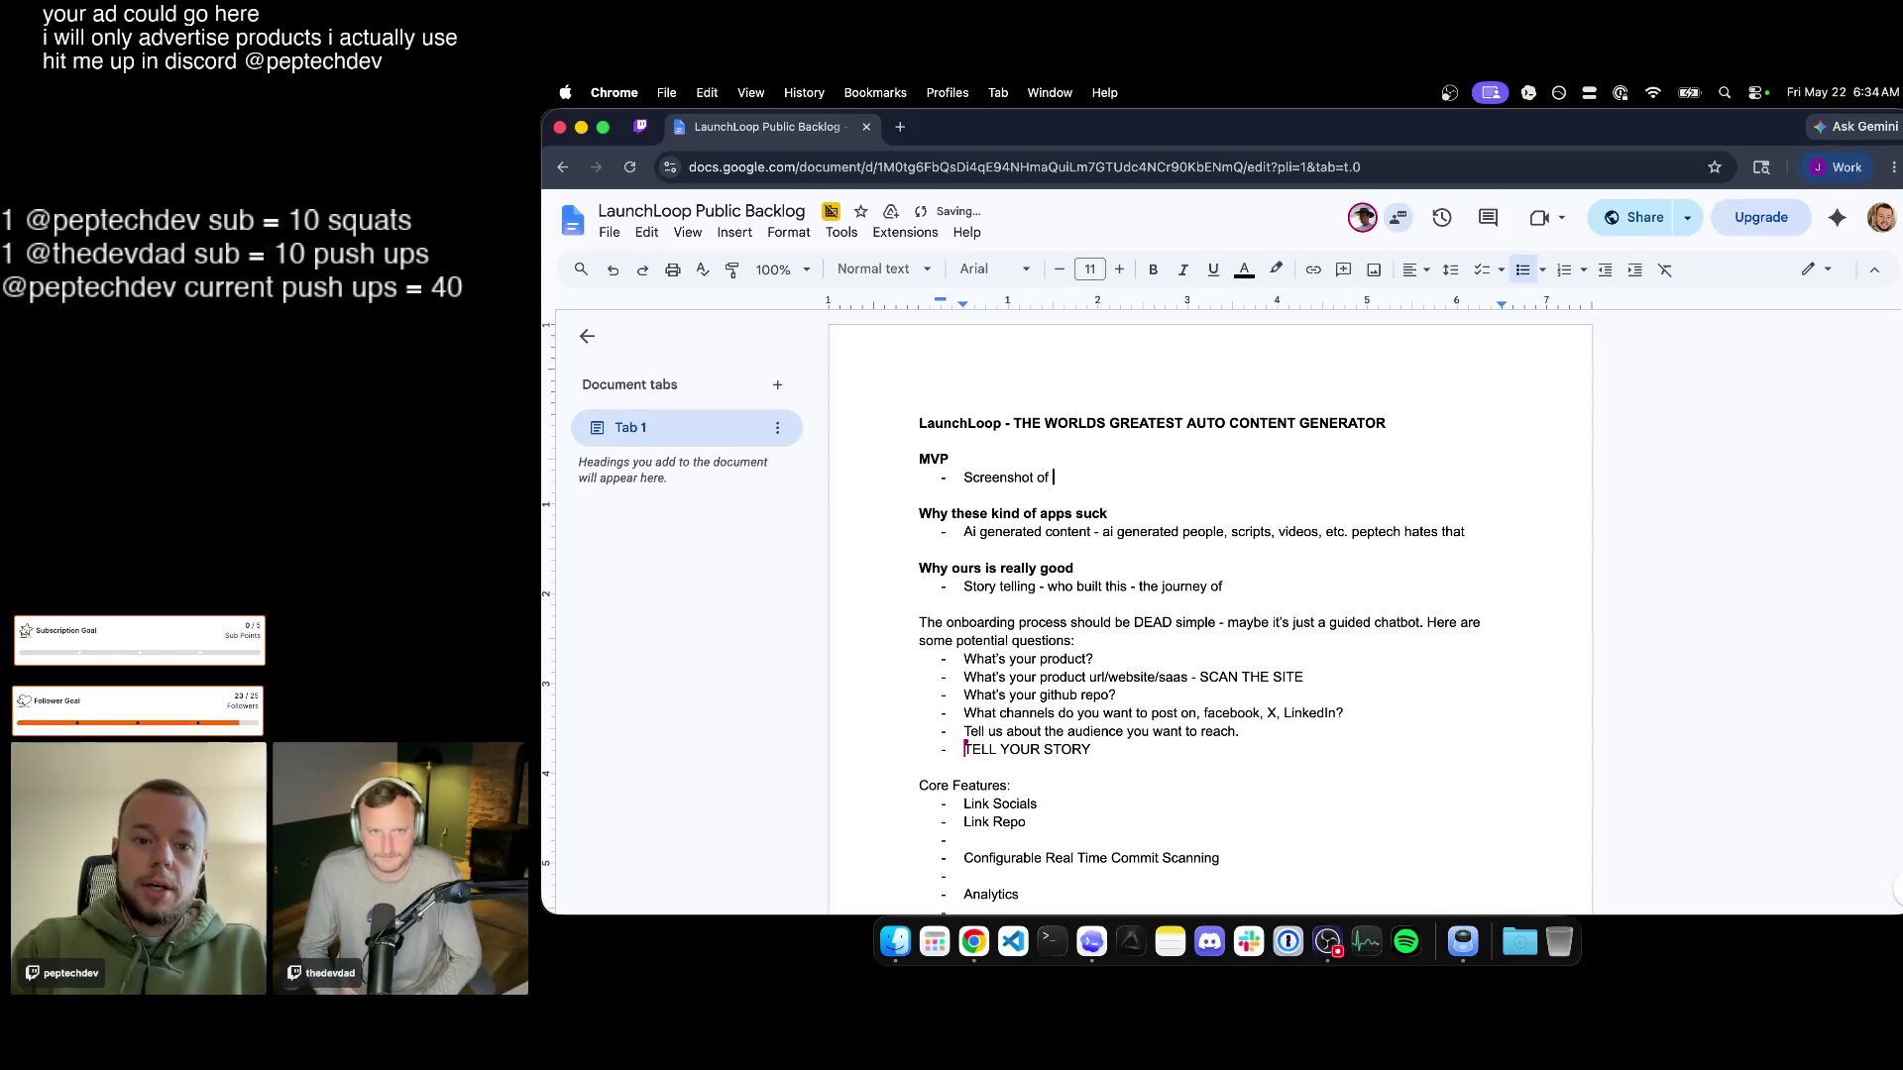
type("you a")
key("BackSpace")
key("BackSpace")
key("BackSpace")
key("BackSpace")
key("BackSpace")
type("features with")
key("BackSpace")
key("BackSpace")
key("BackSpace")
type("th each change -")
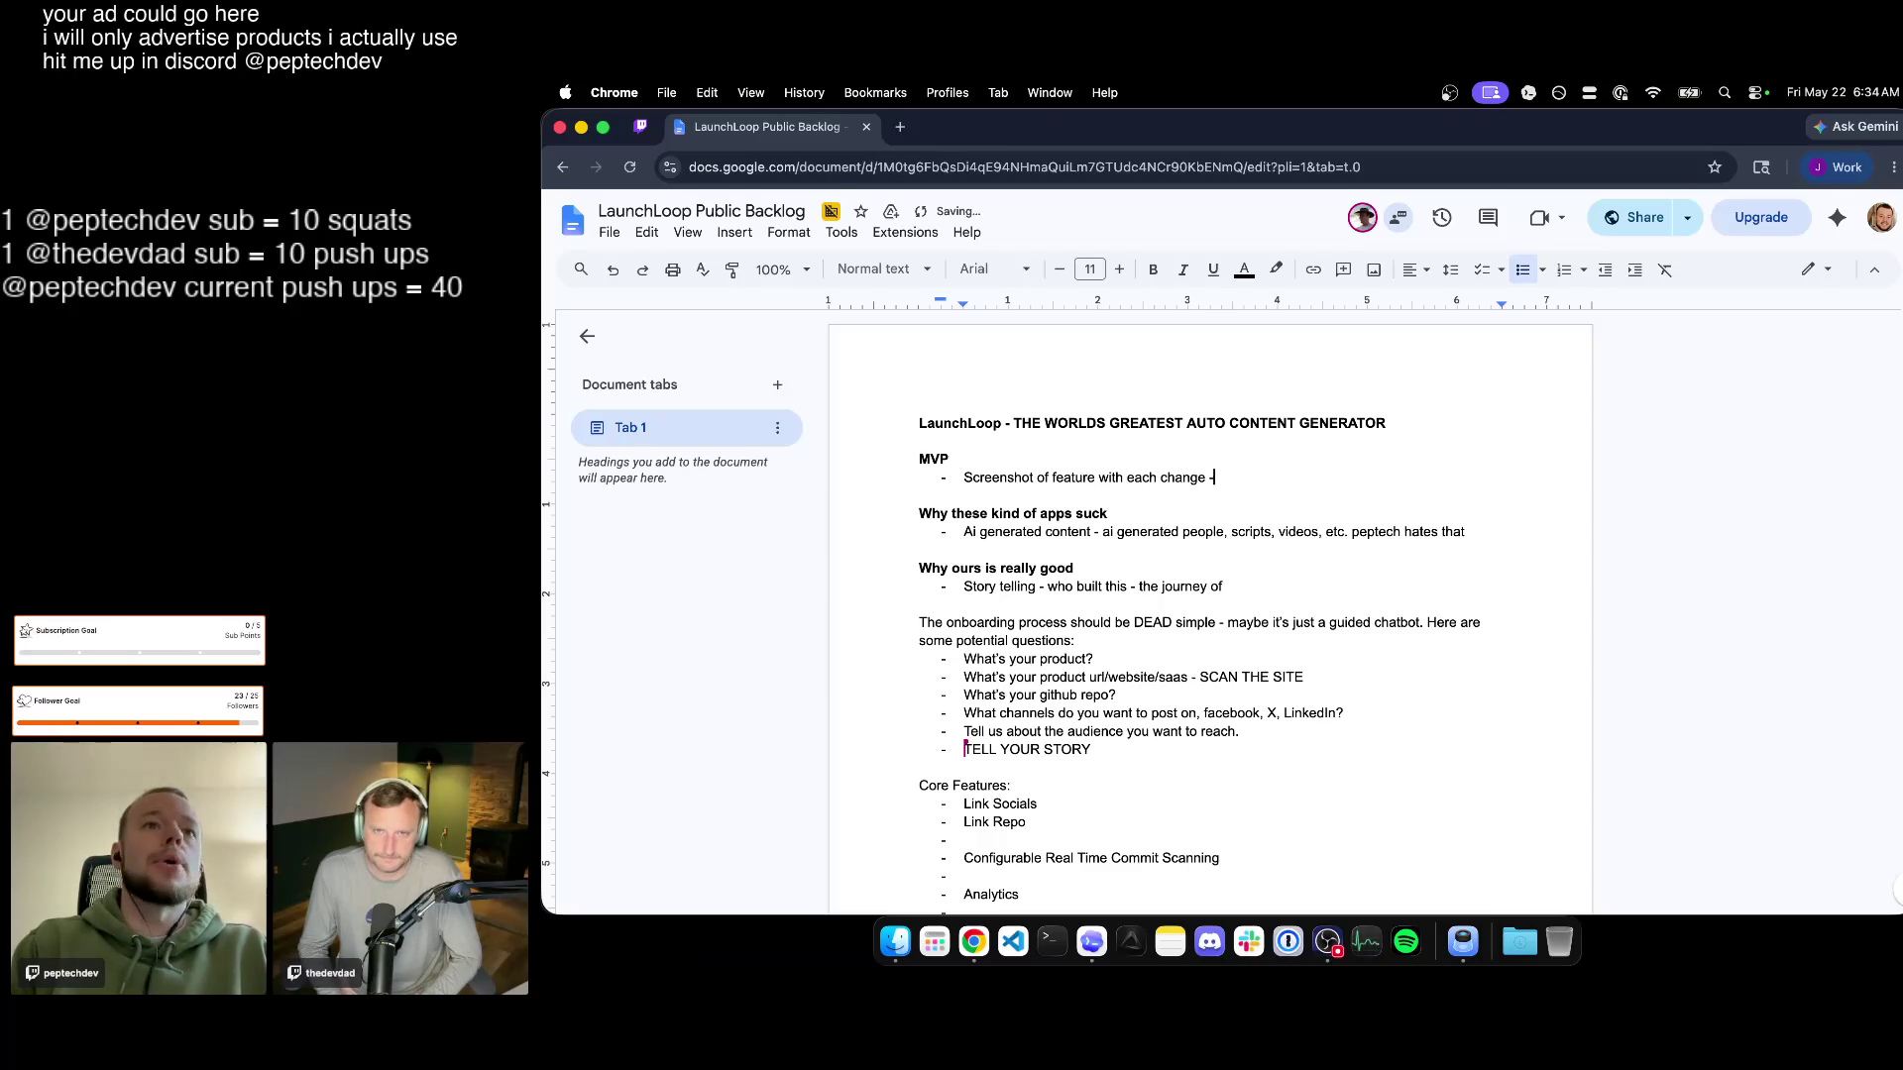
key("BackSpace")
key("BackSpace")
type("when a")
type("a f")
type("gets")
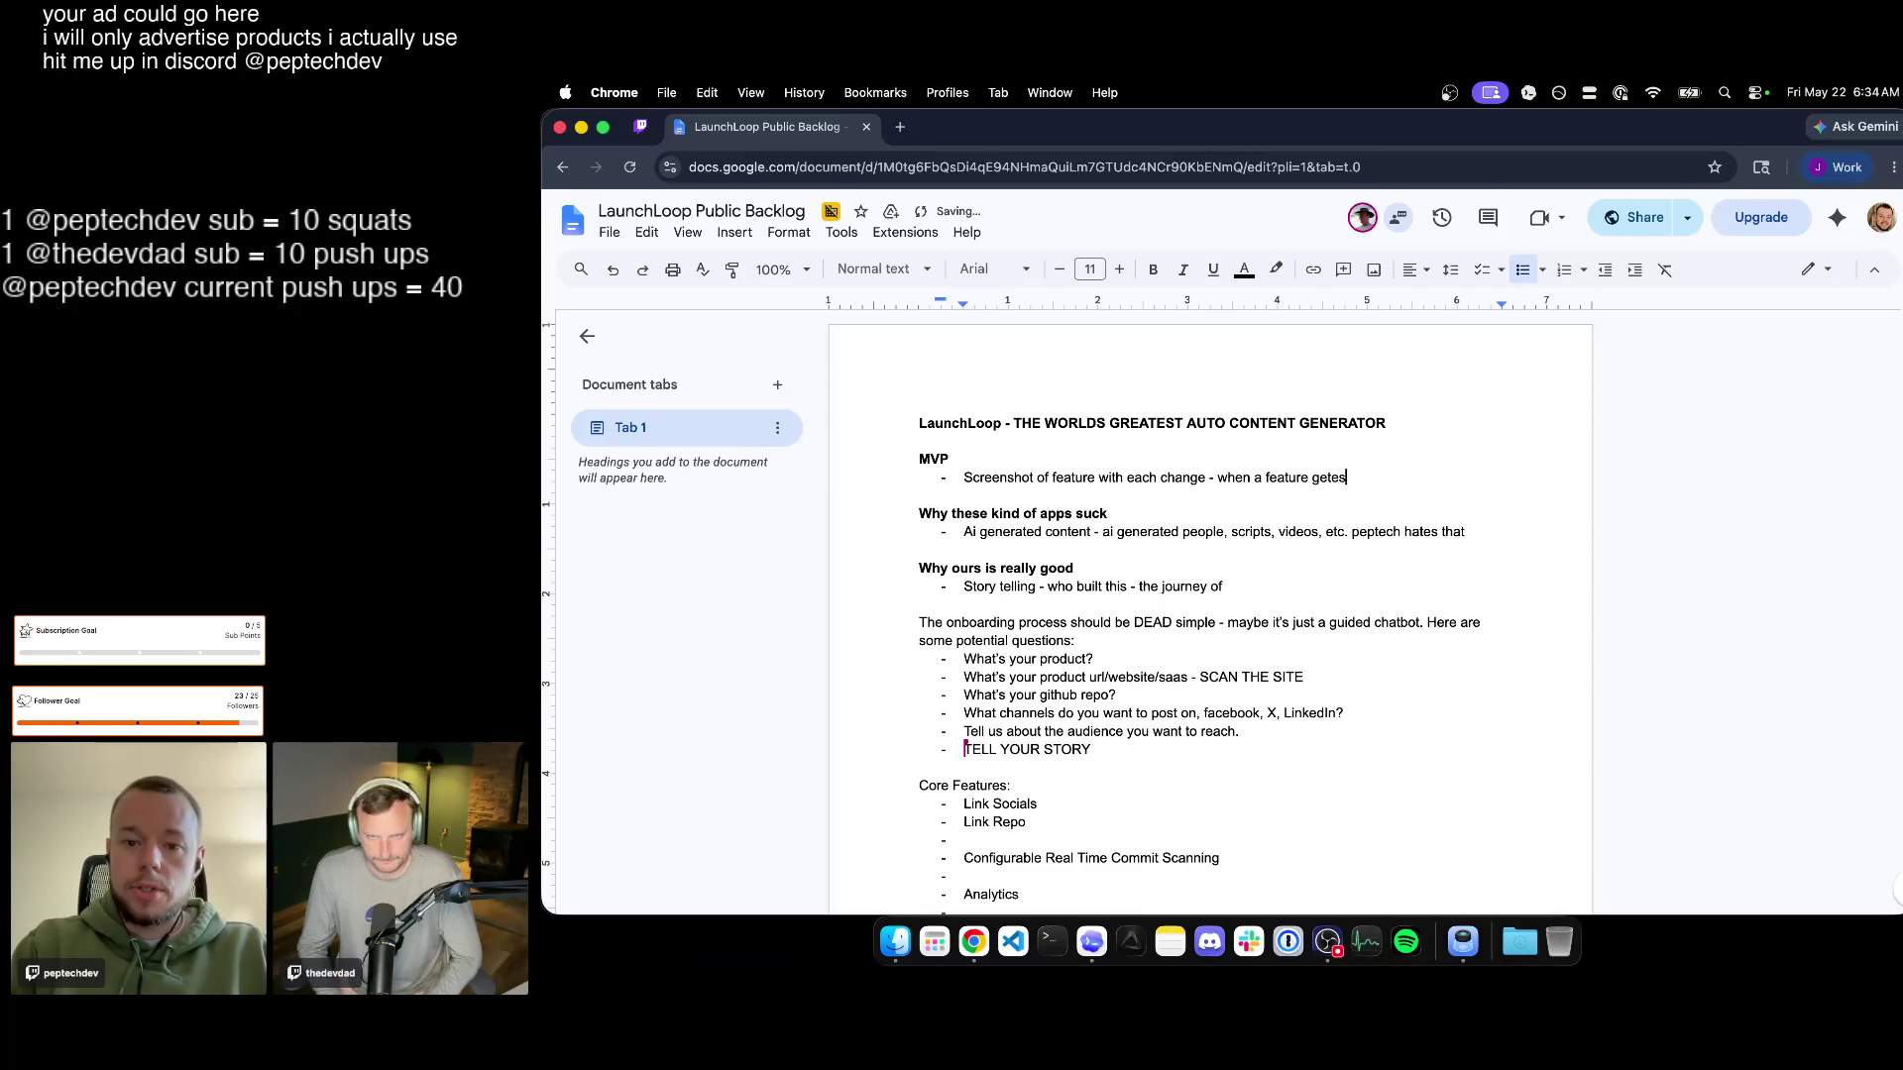
type("s merge")
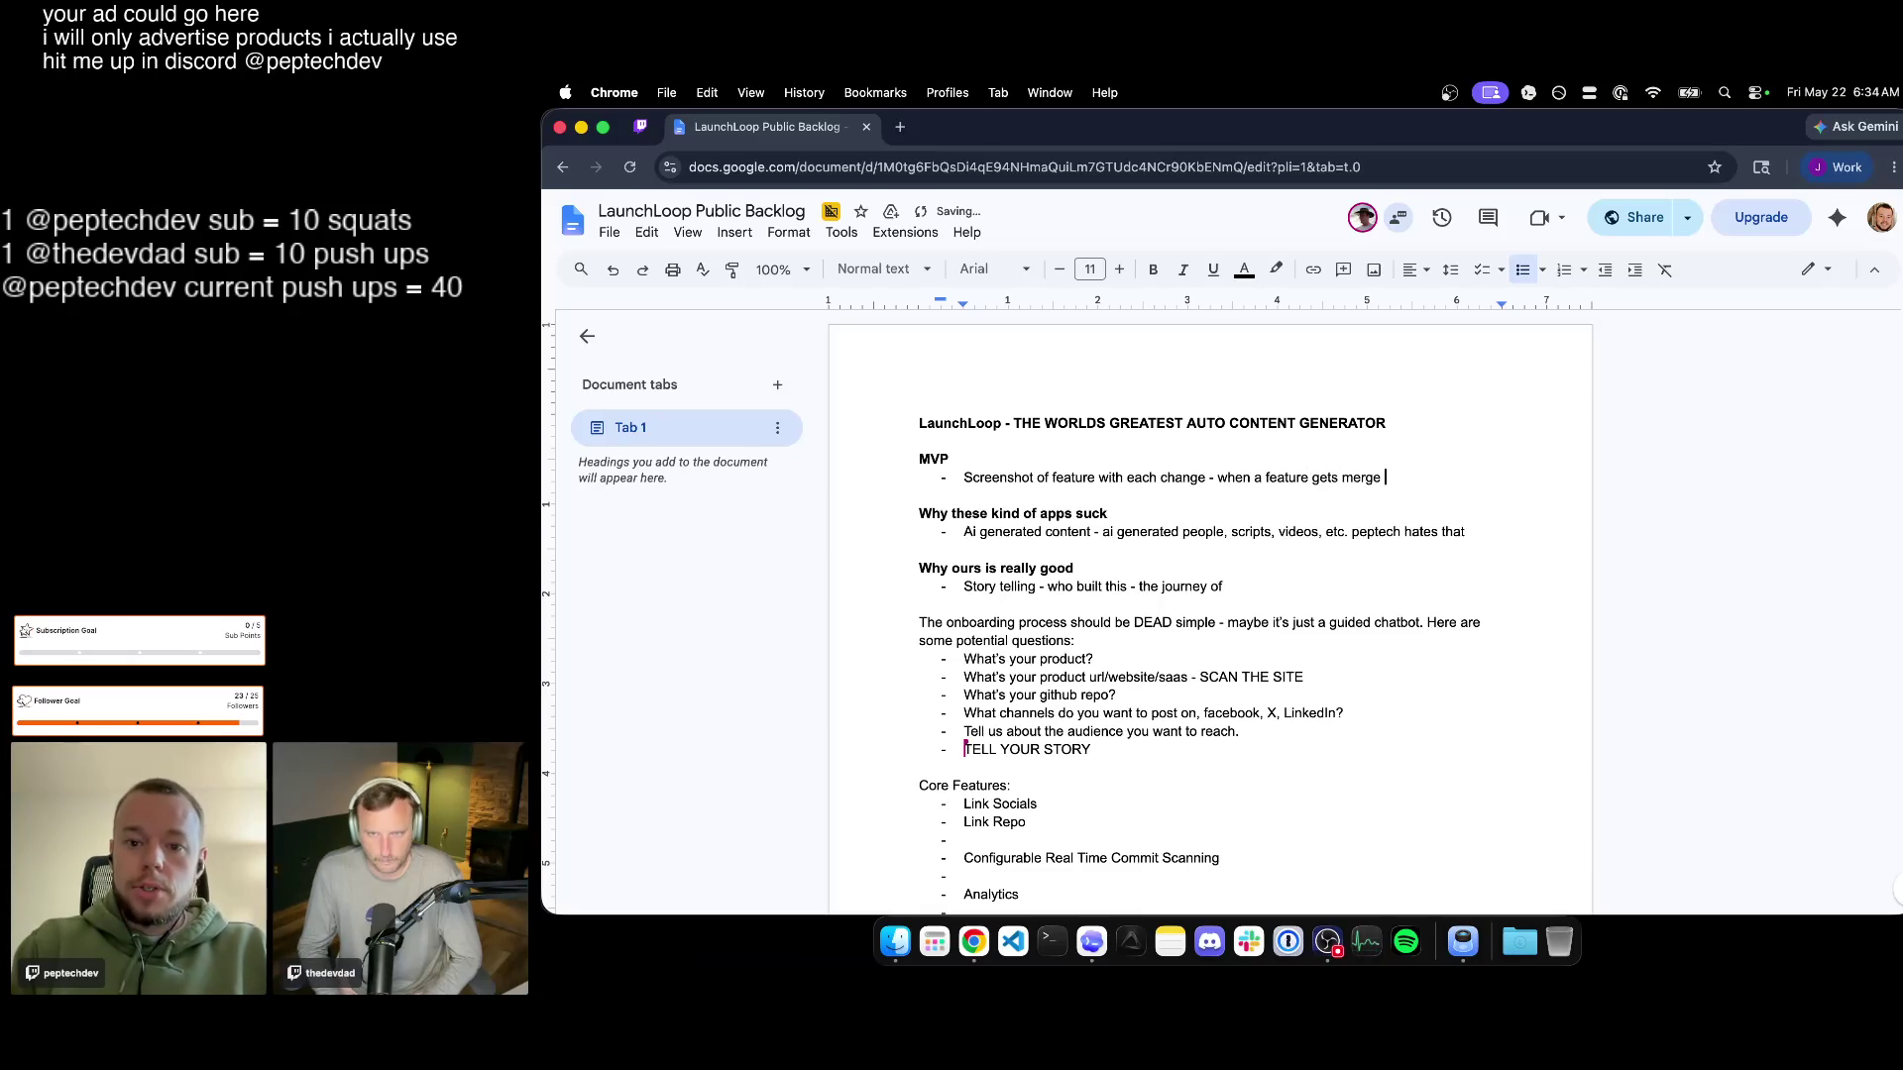
type("d to main")
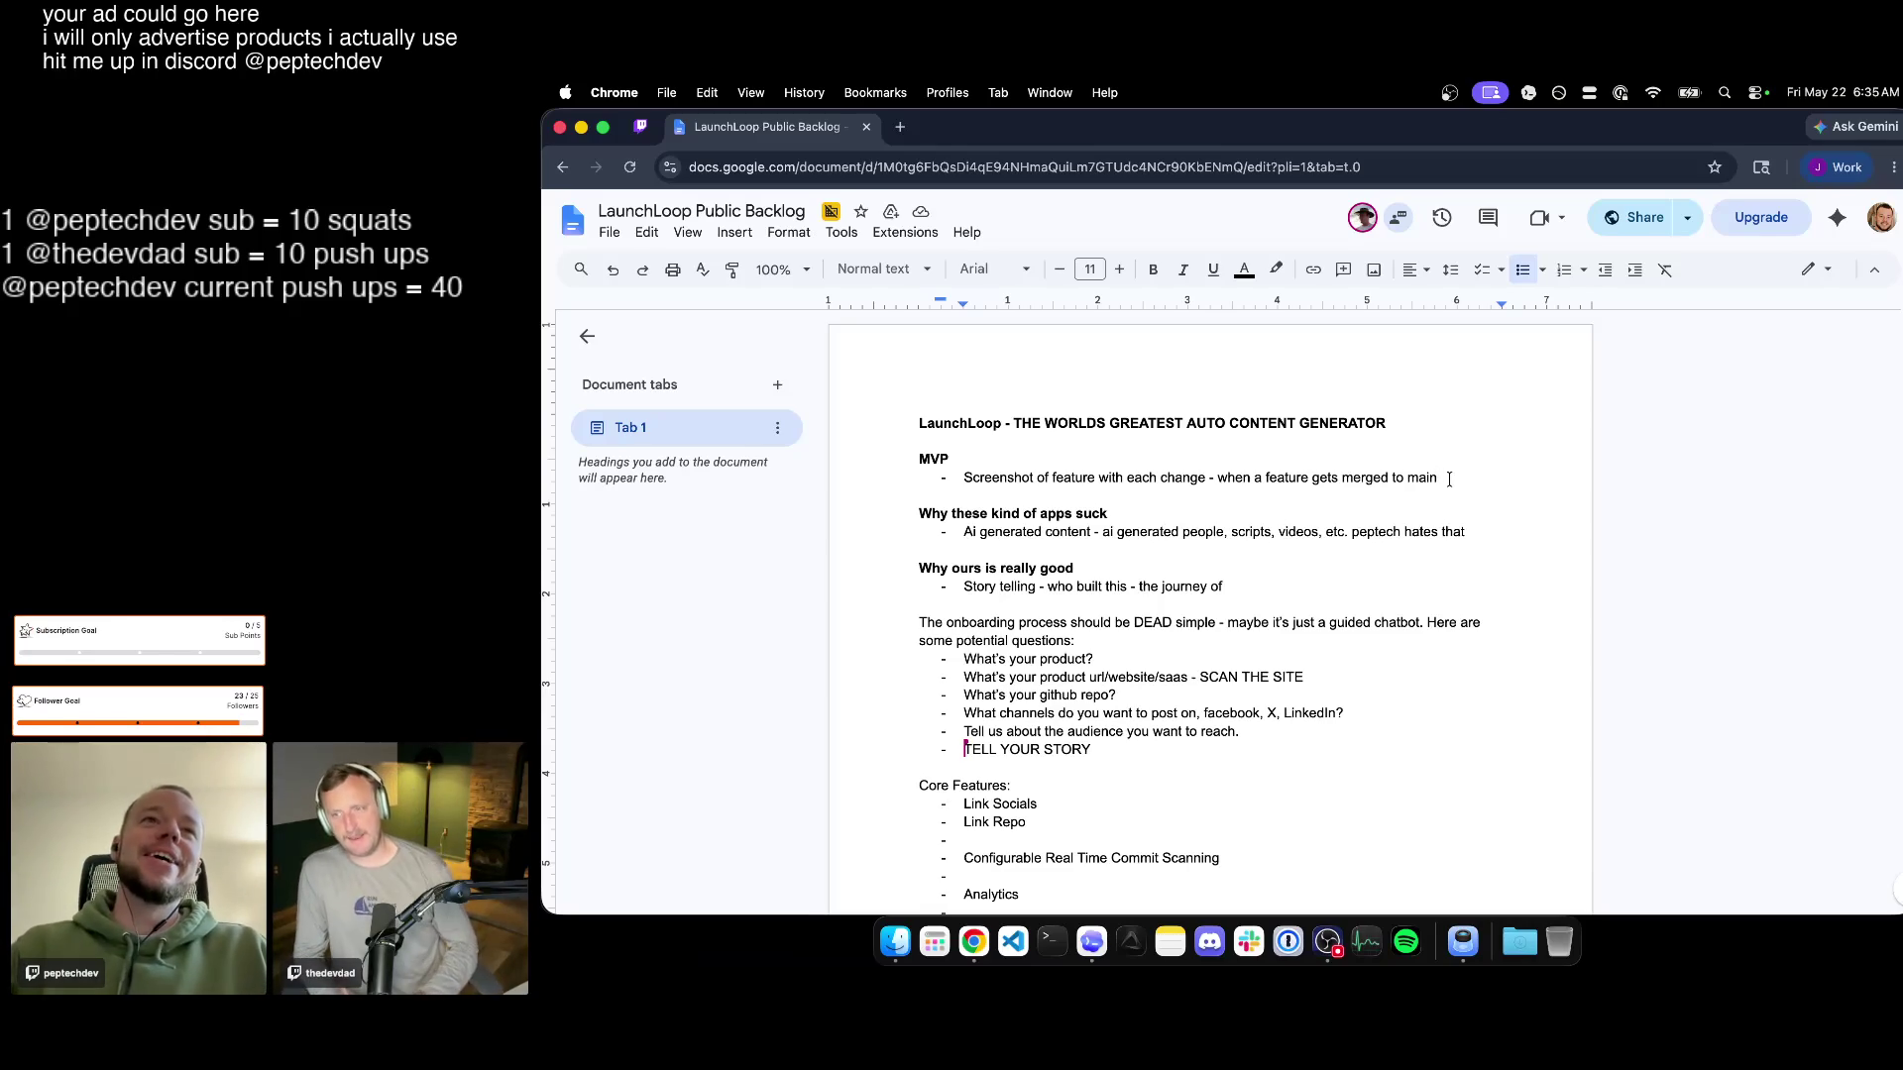
type("-")
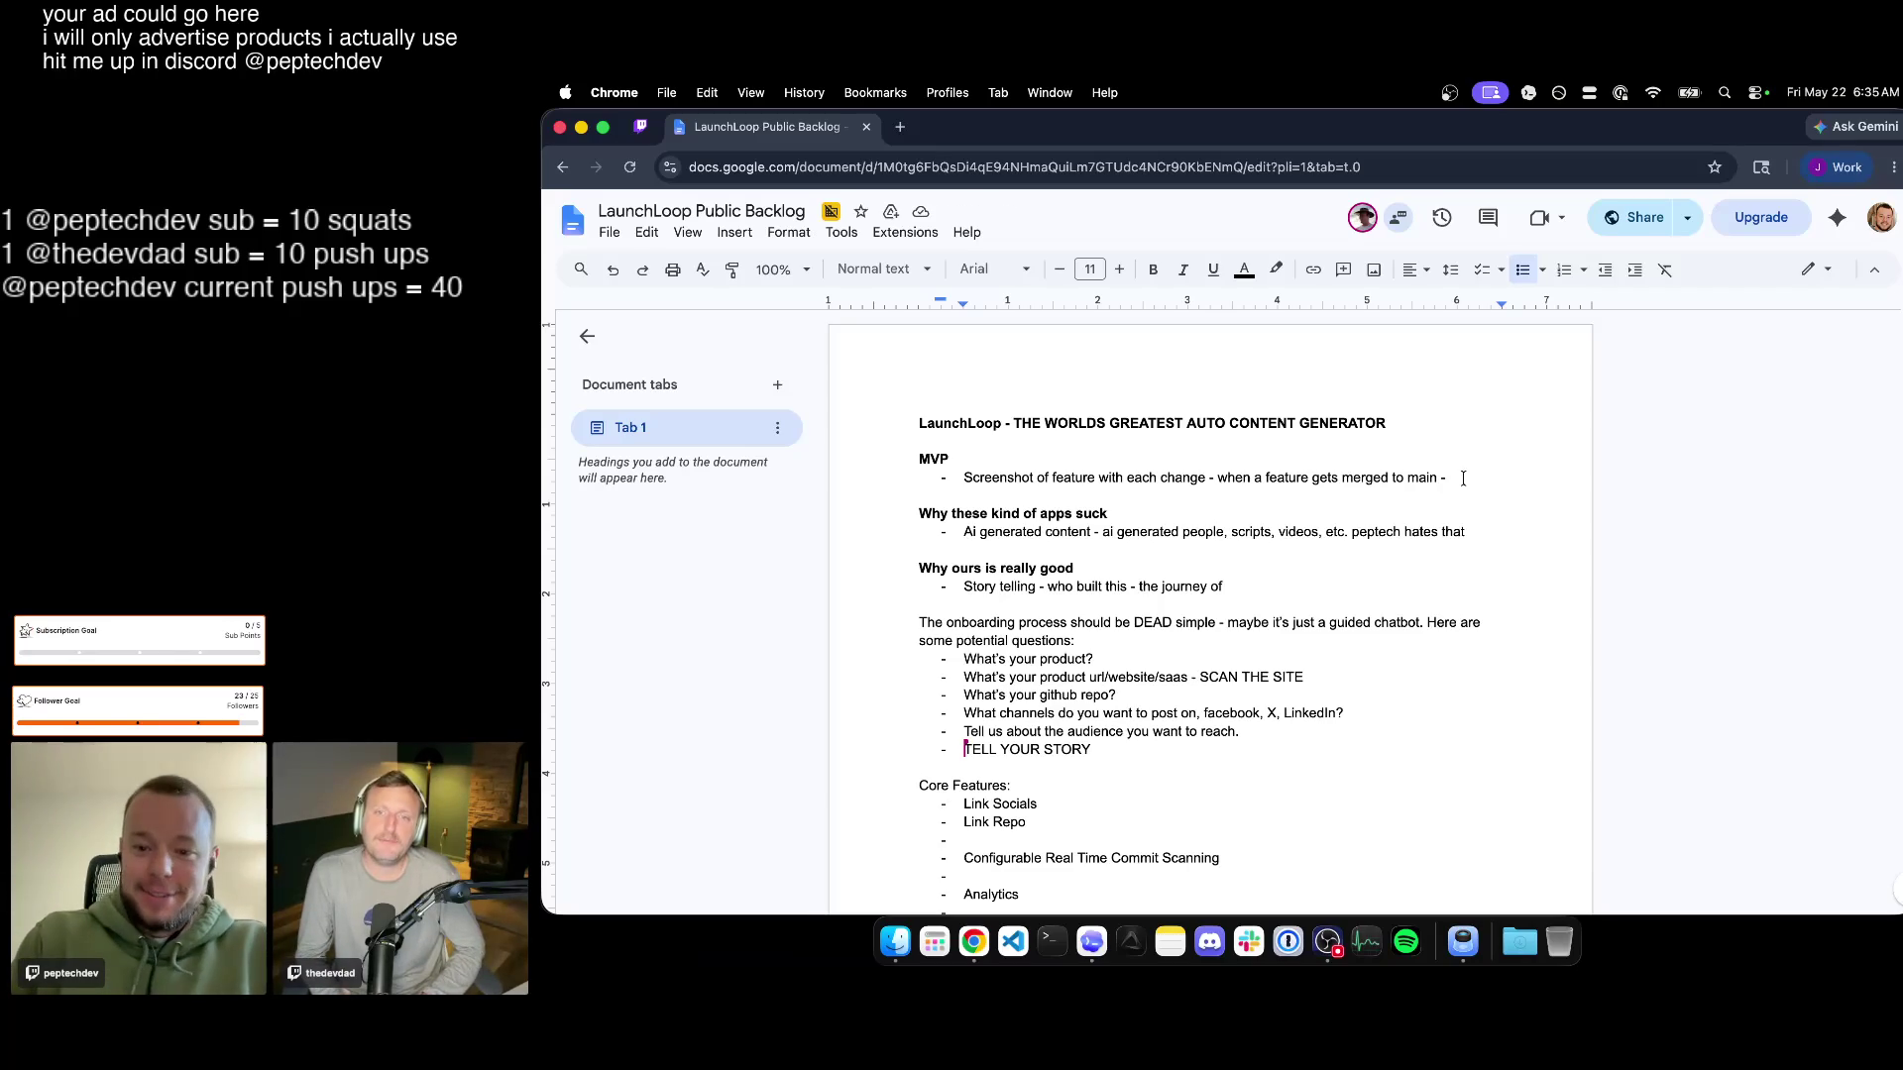
Trim the merge-to-main clause so the bullet reads 'Screenshot of your shipped feature with each change'.
left_click_drag(1464, 479, 1208, 477)
key("BackSpace")
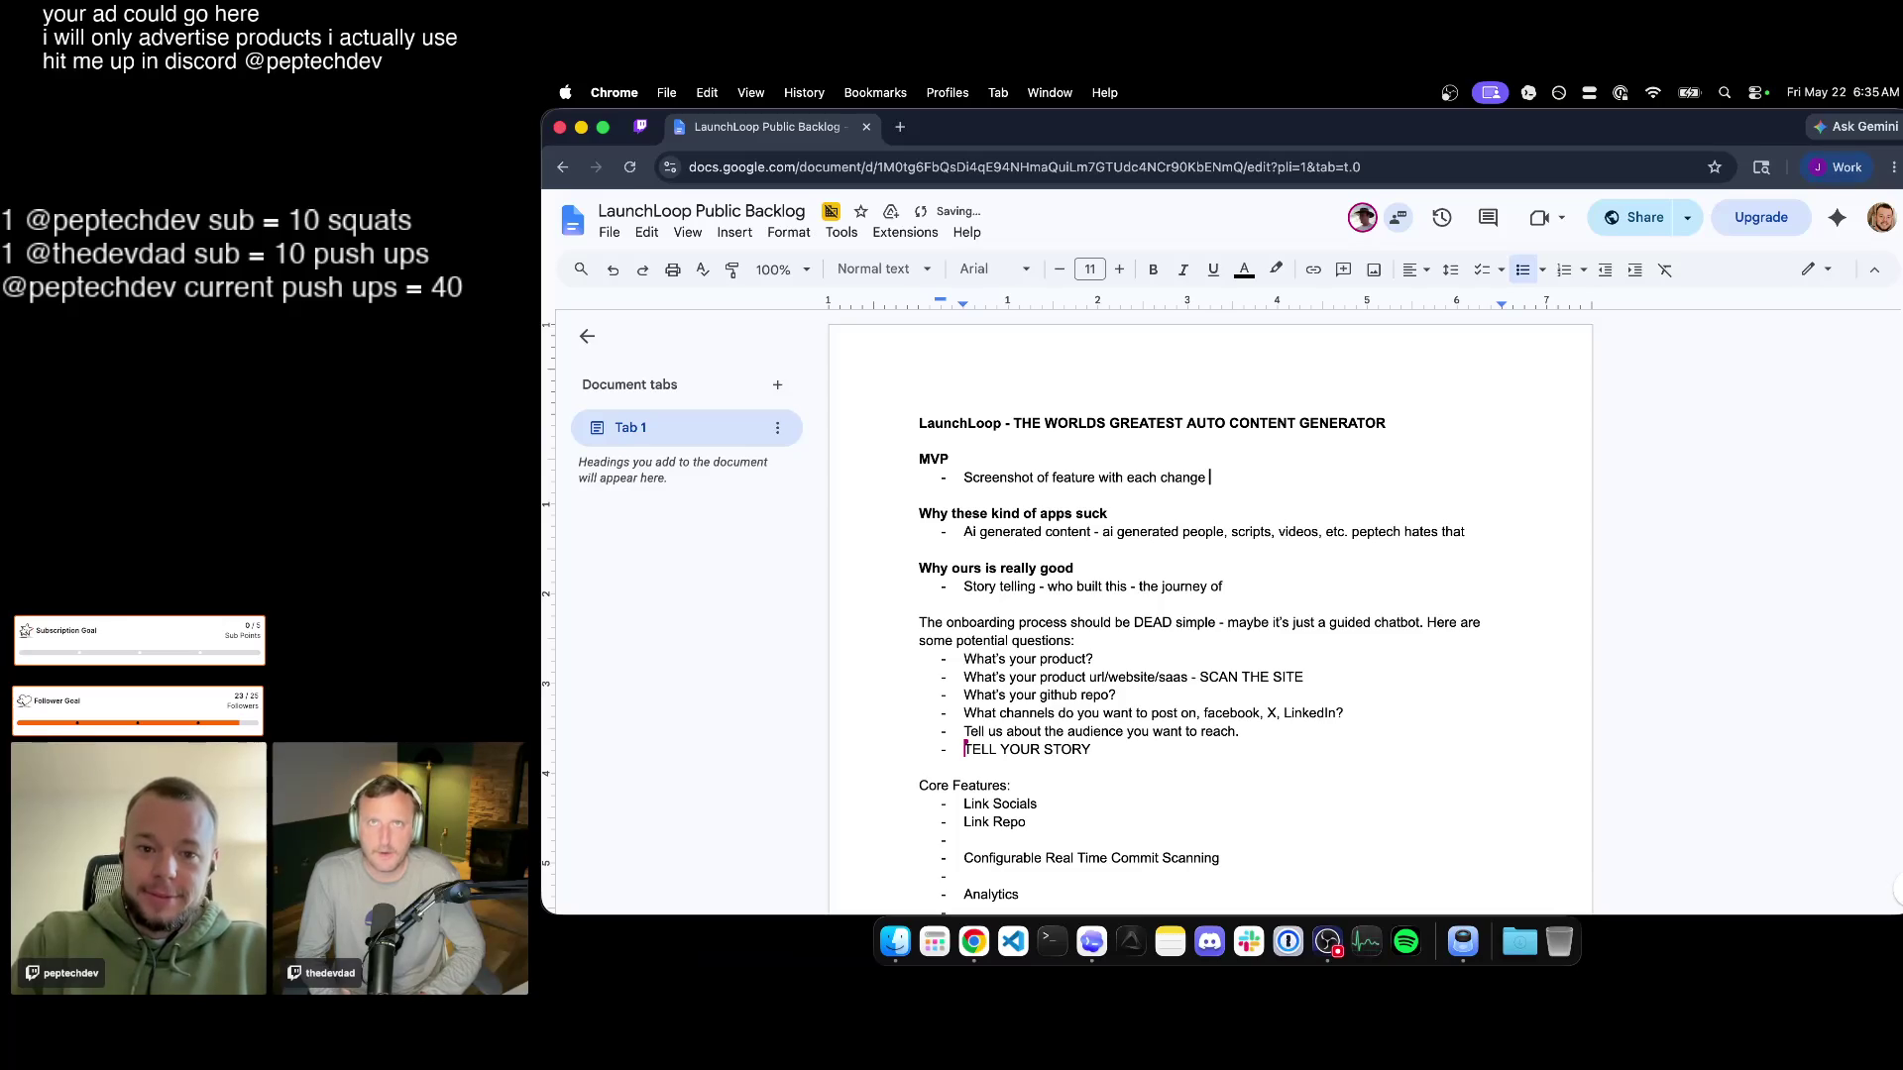
left_click(1051, 478)
type("your shipped")
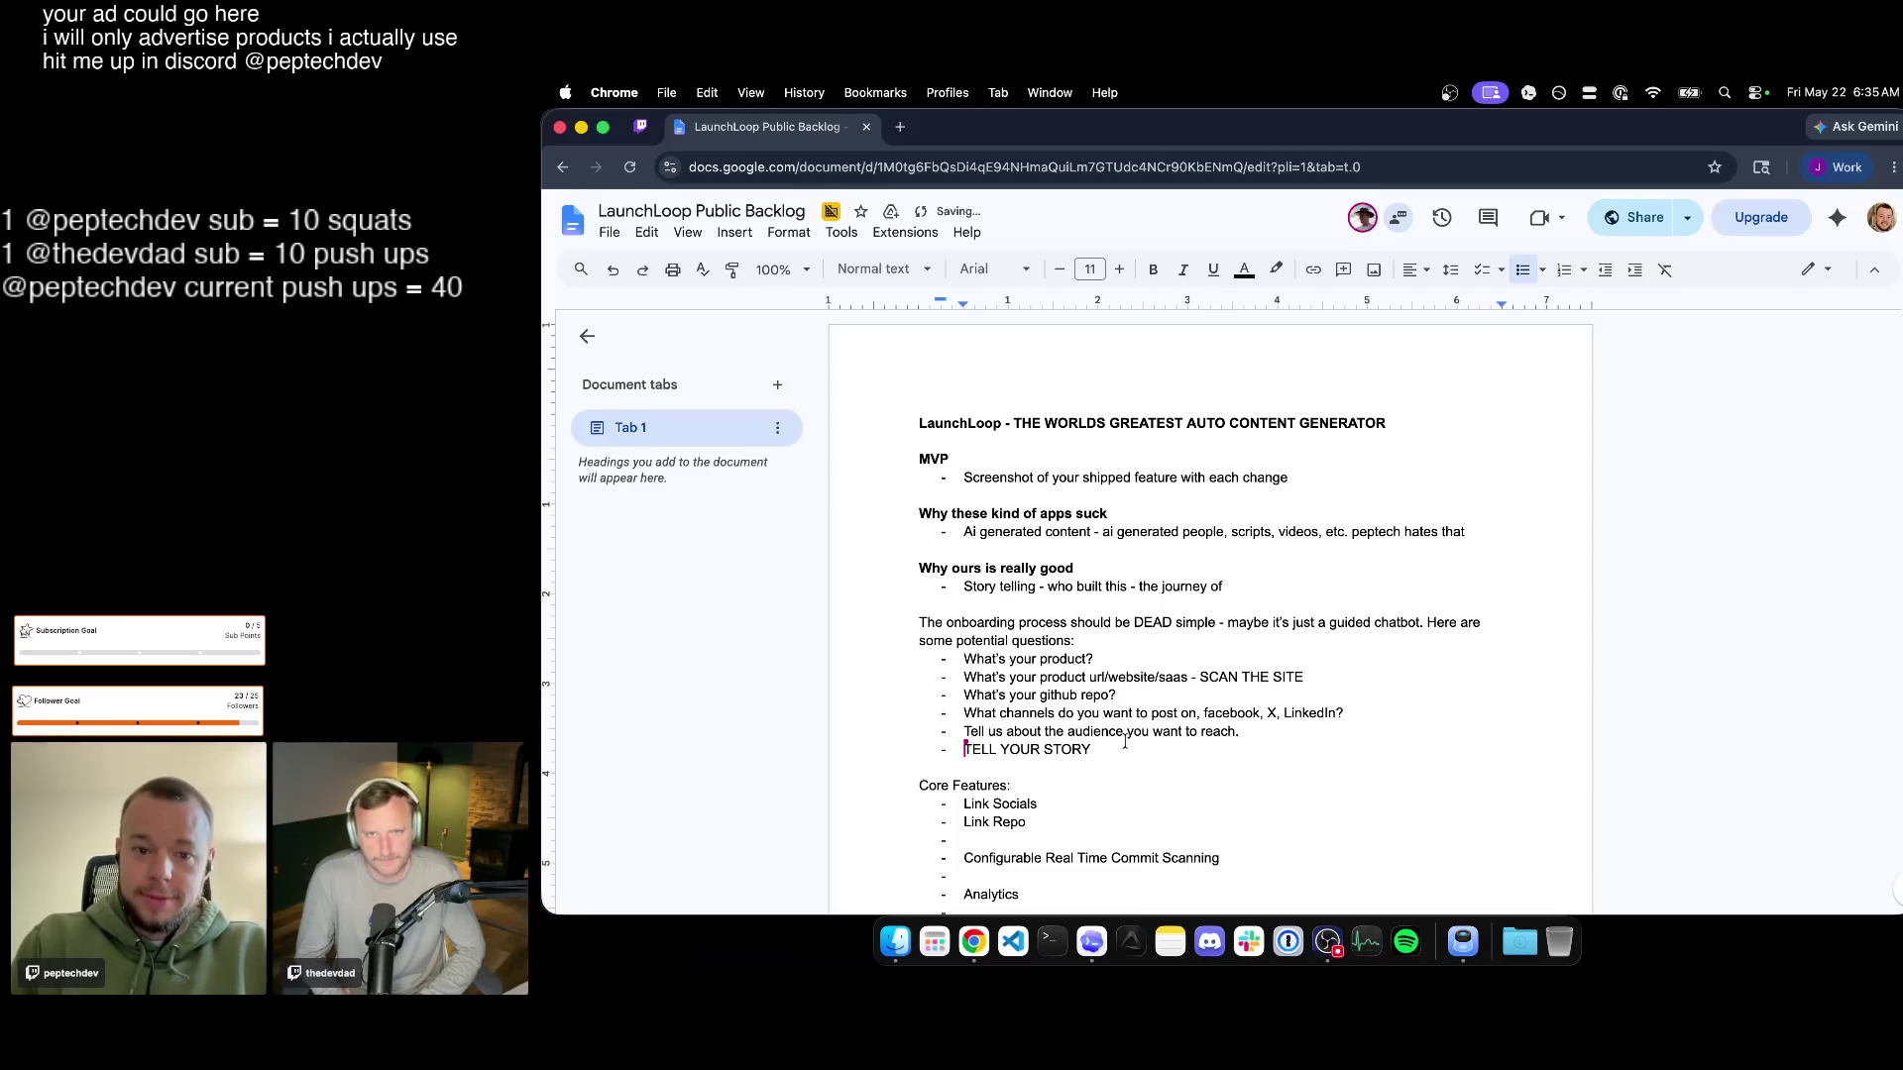
scroll(1126, 741, "down", 1)
Start the new onboarding question 'How would you like your feature to be detected -' above TELL YOUR STORY.
key("Return")
type("Ho ")
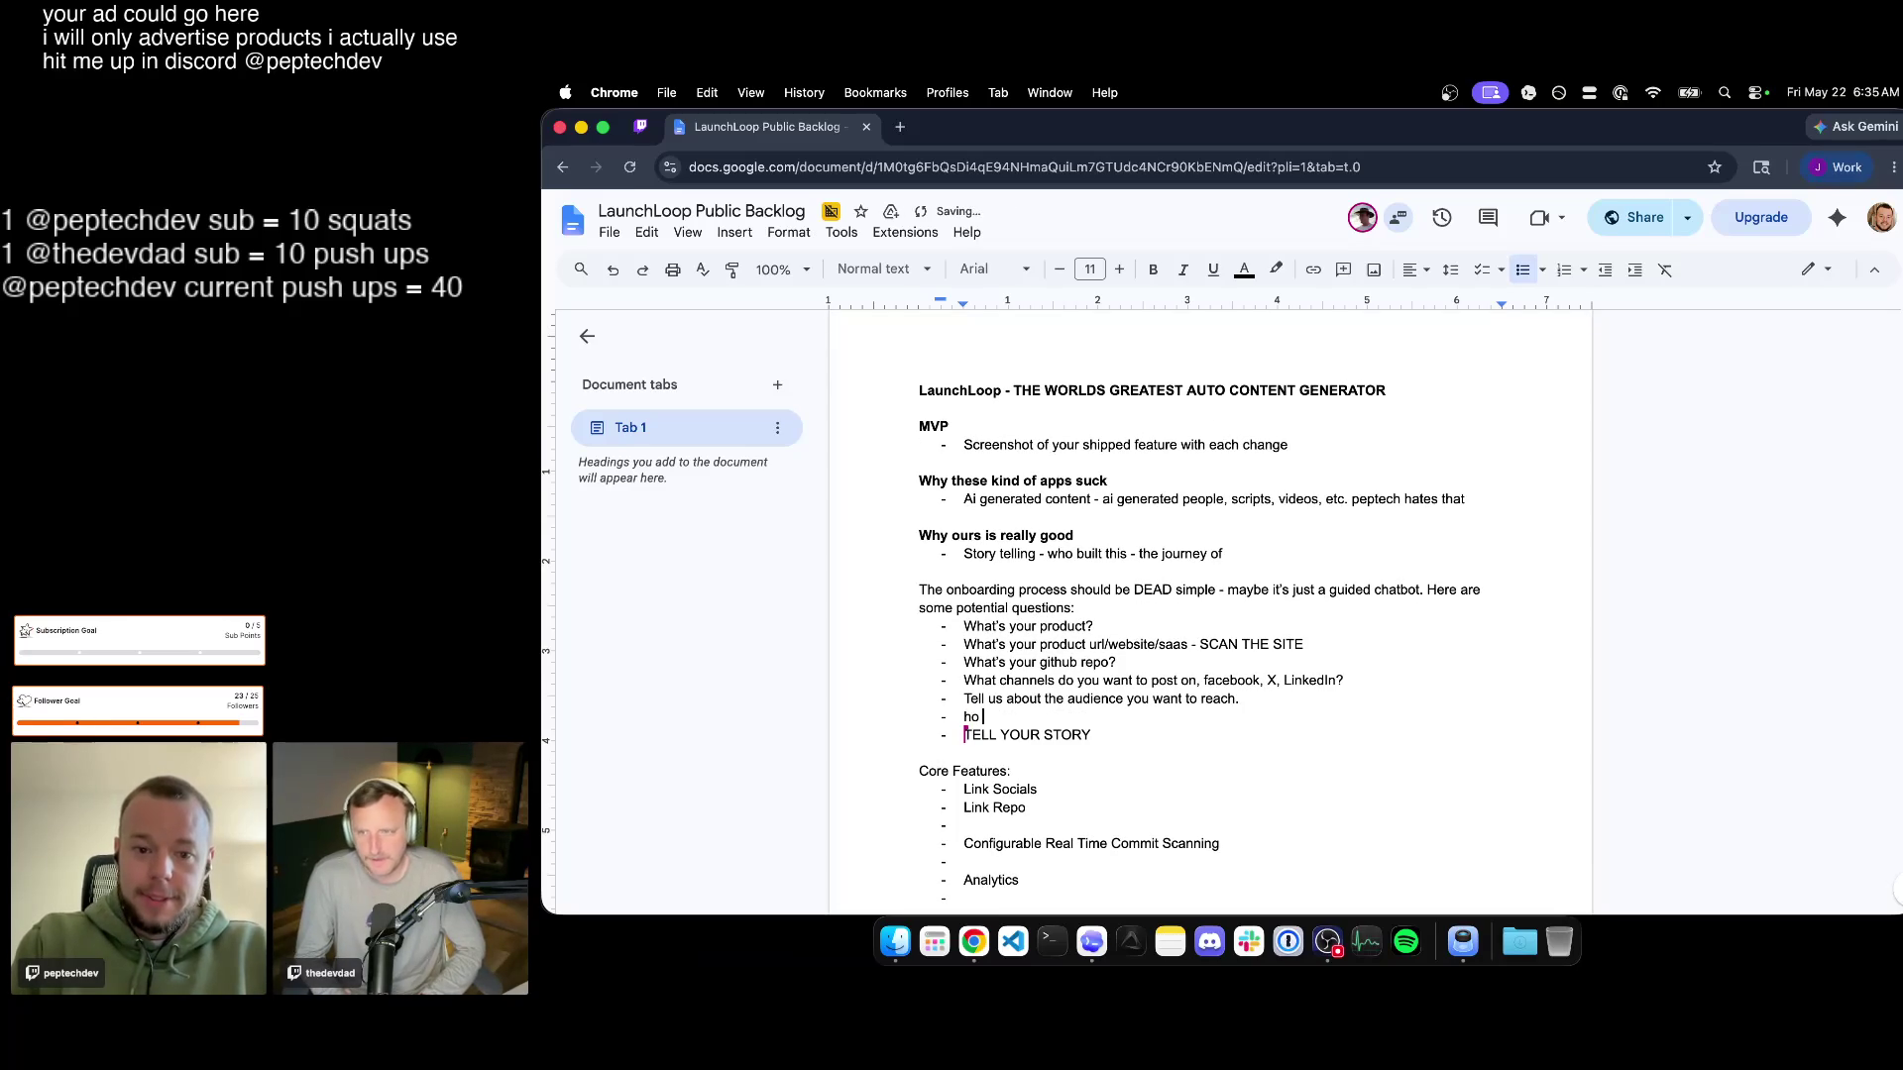
type("w would you li")
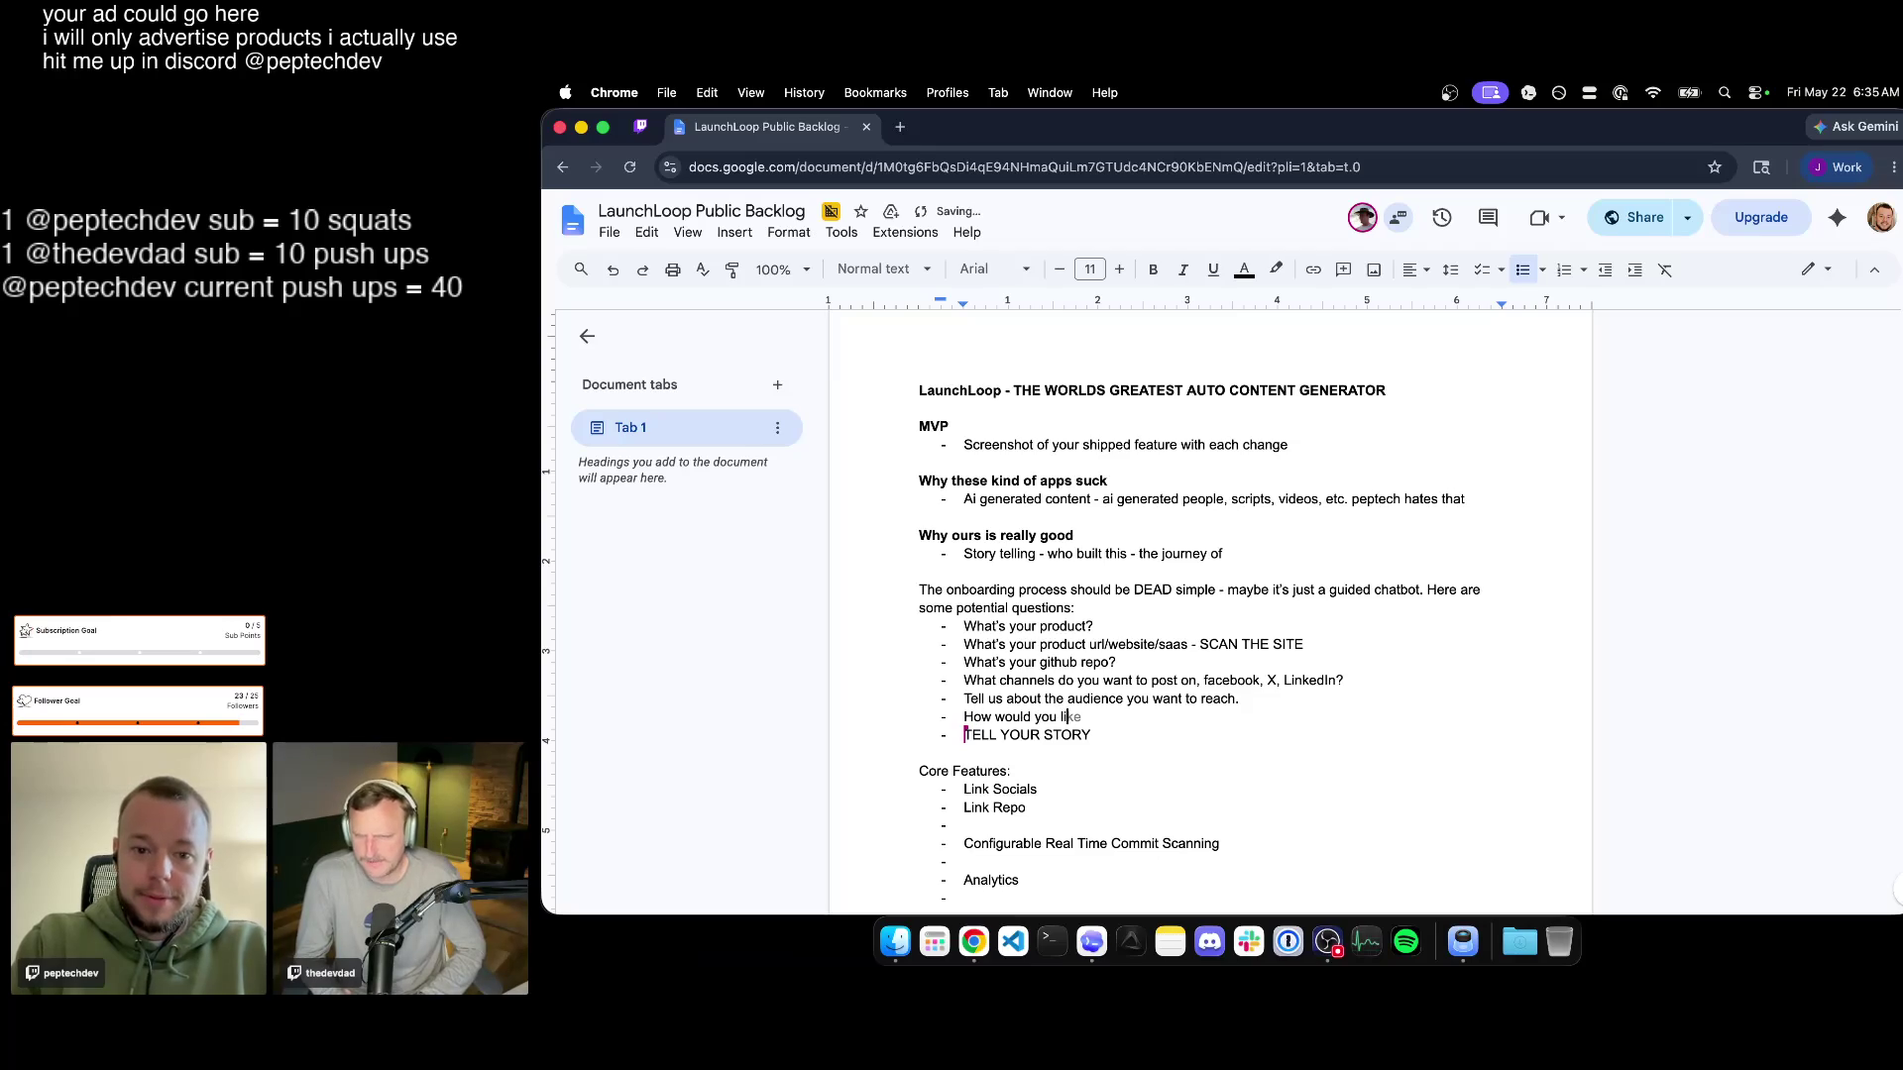
type("ke your f")
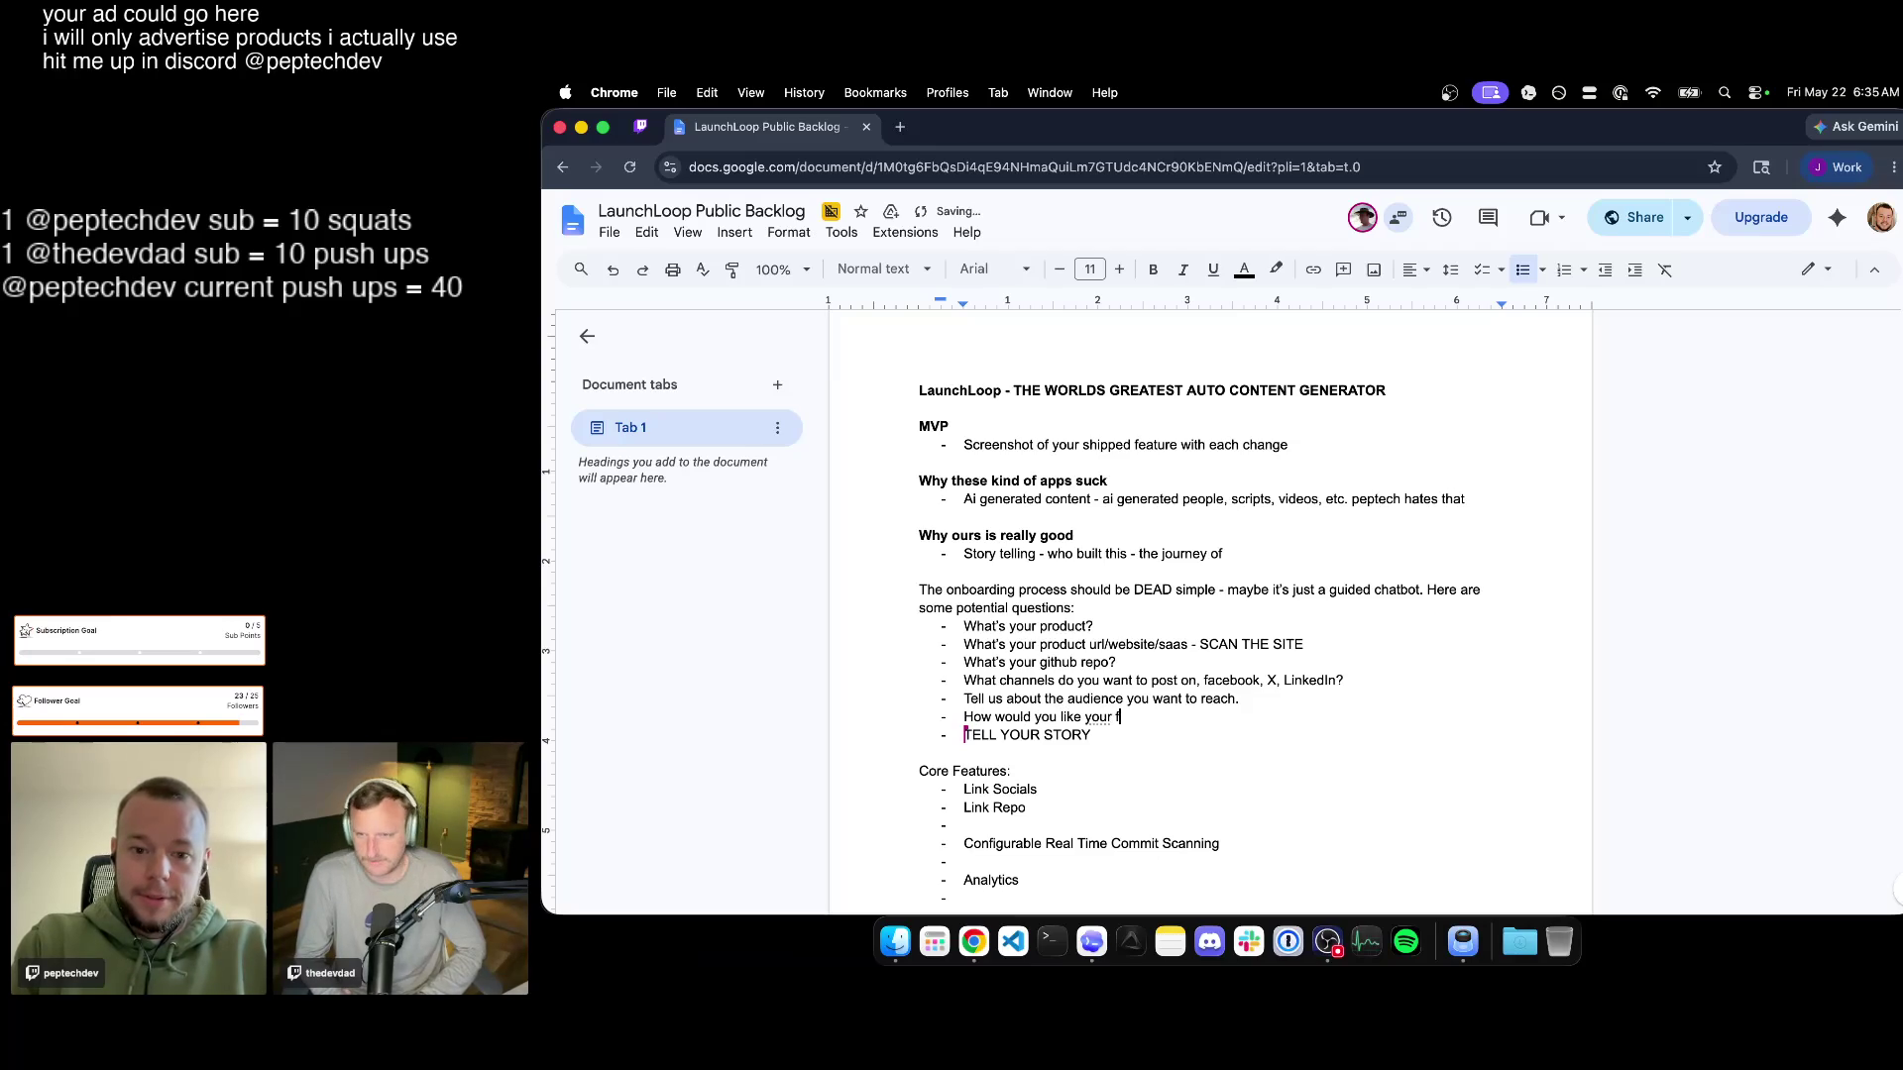
type("be detected -")
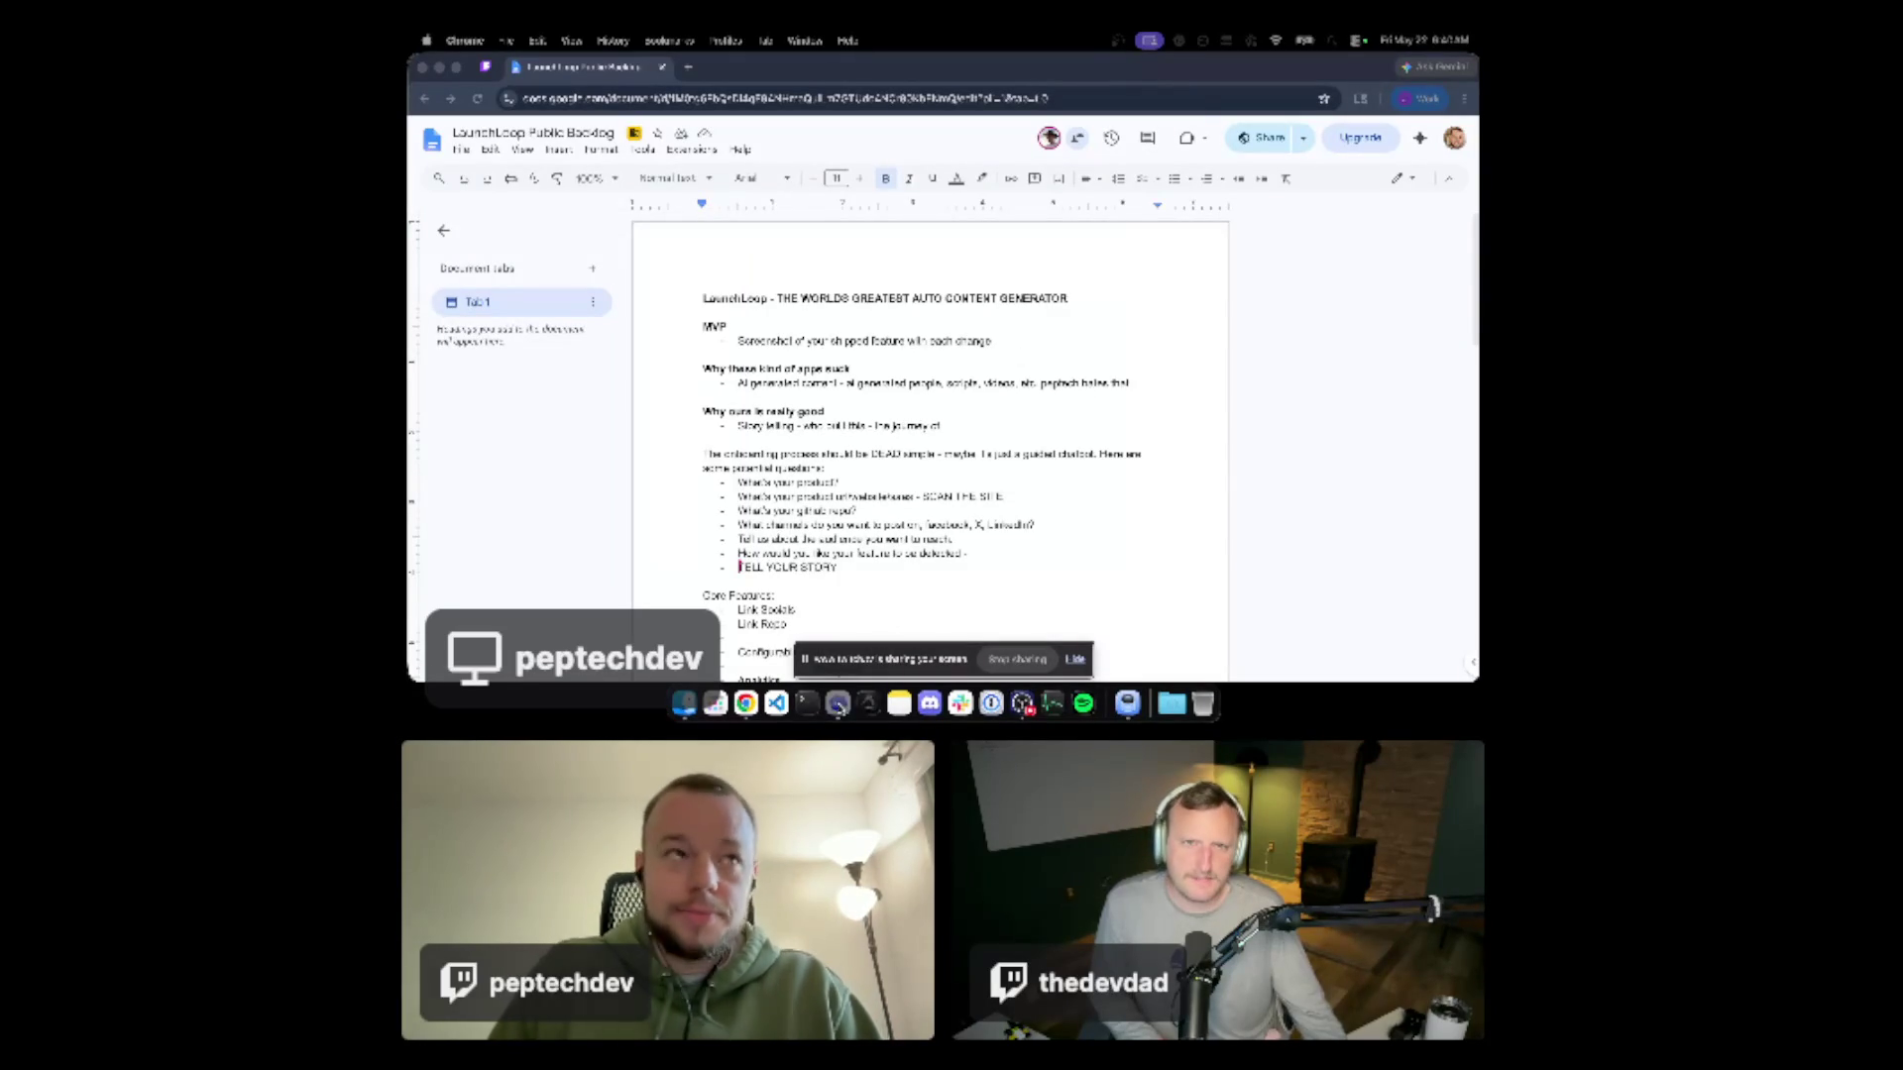
Switch from the backlog doc to the Codex app showing the Find refresh option conversation.
left_click(837, 702)
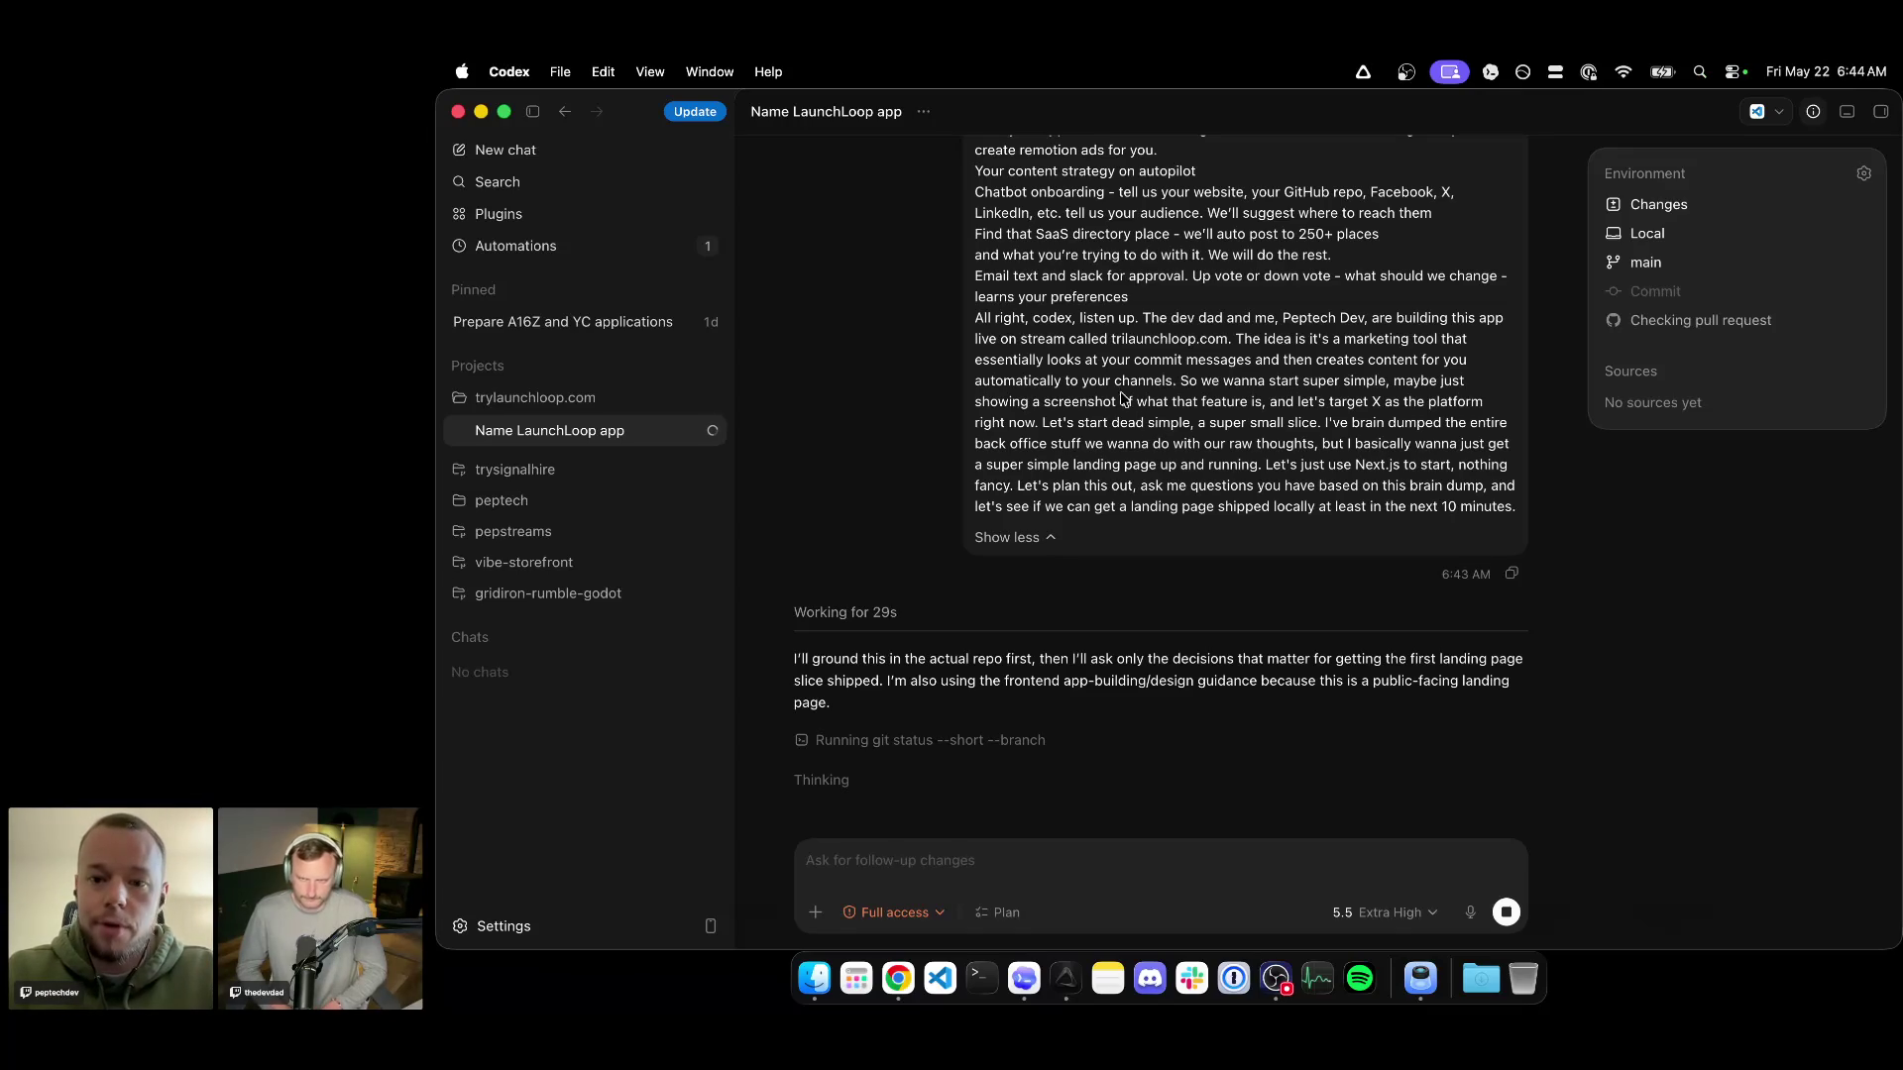
scroll(1131, 412, "up", 3)
scroll(1107, 412, "up", 5)
scroll(1106, 412, "up", 3)
scroll(1107, 411, "up", 3)
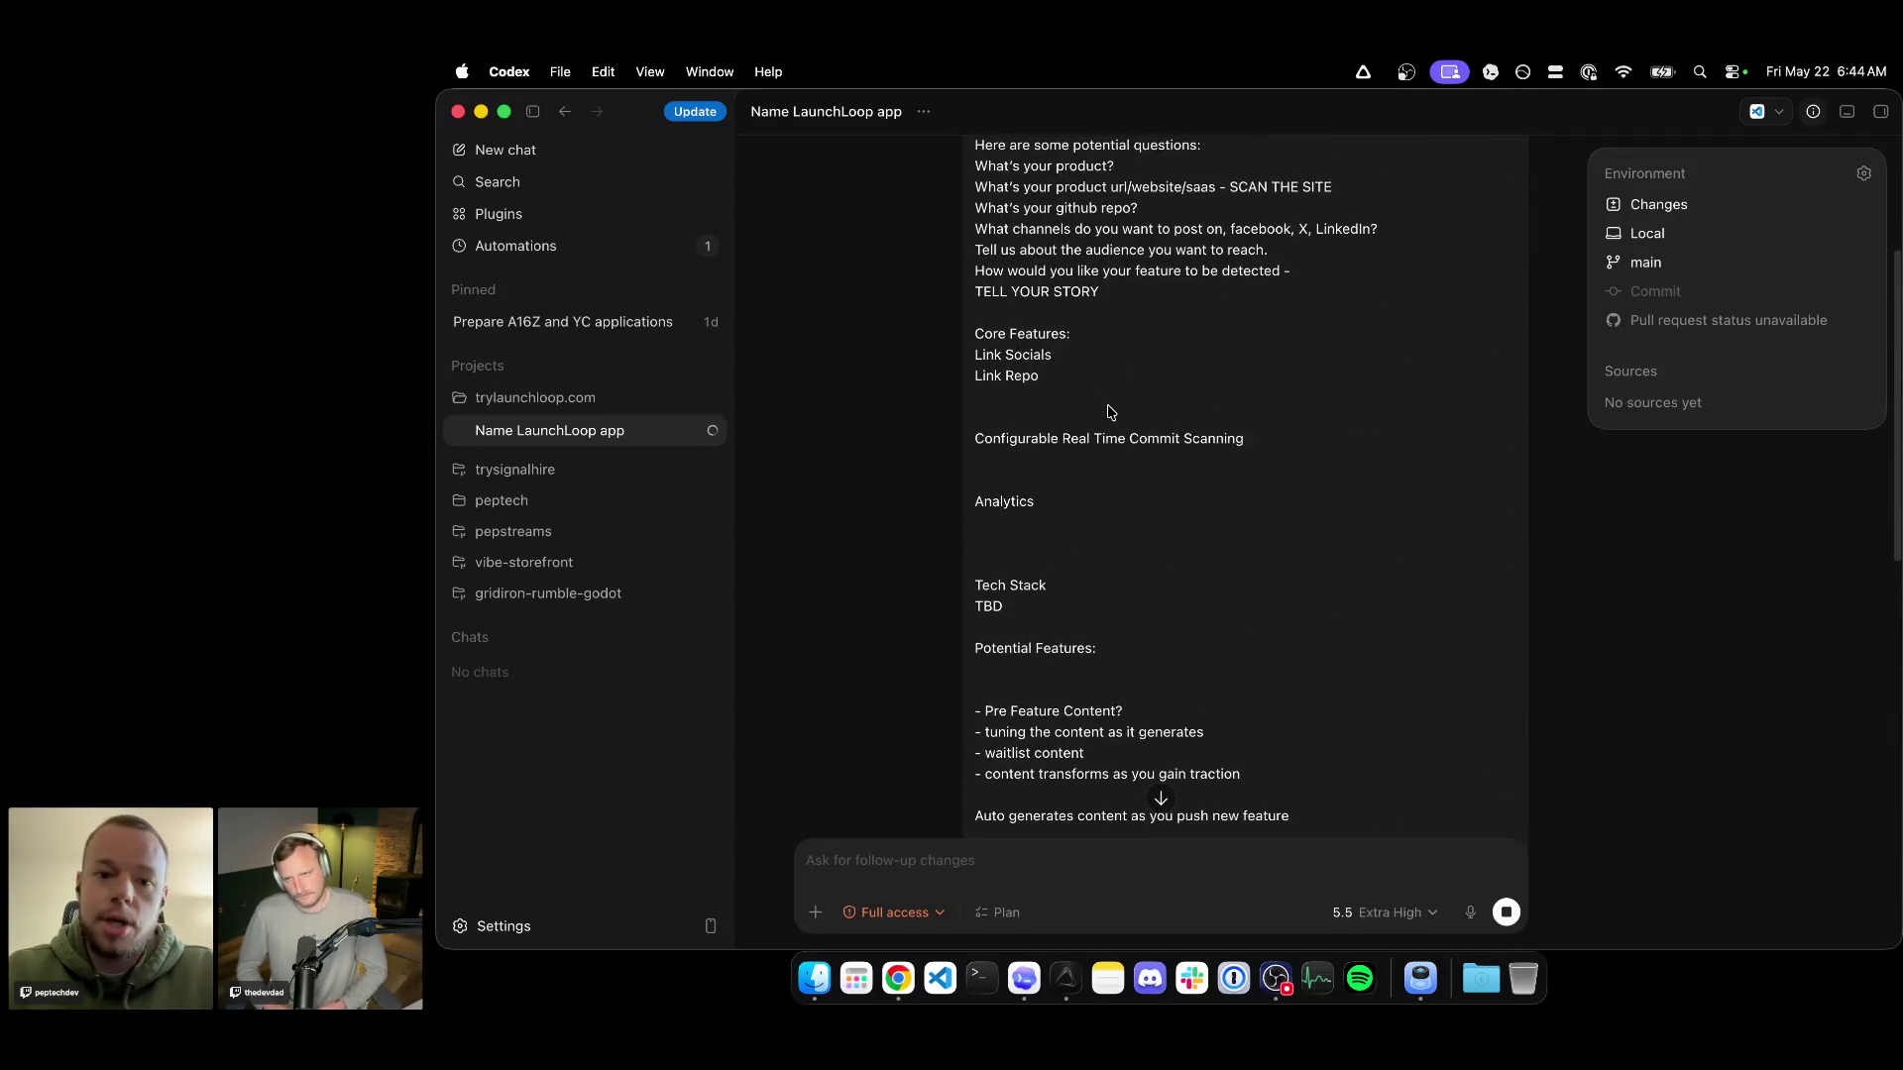
scroll(1107, 412, "up", 3)
scroll(1107, 446, "down", 15)
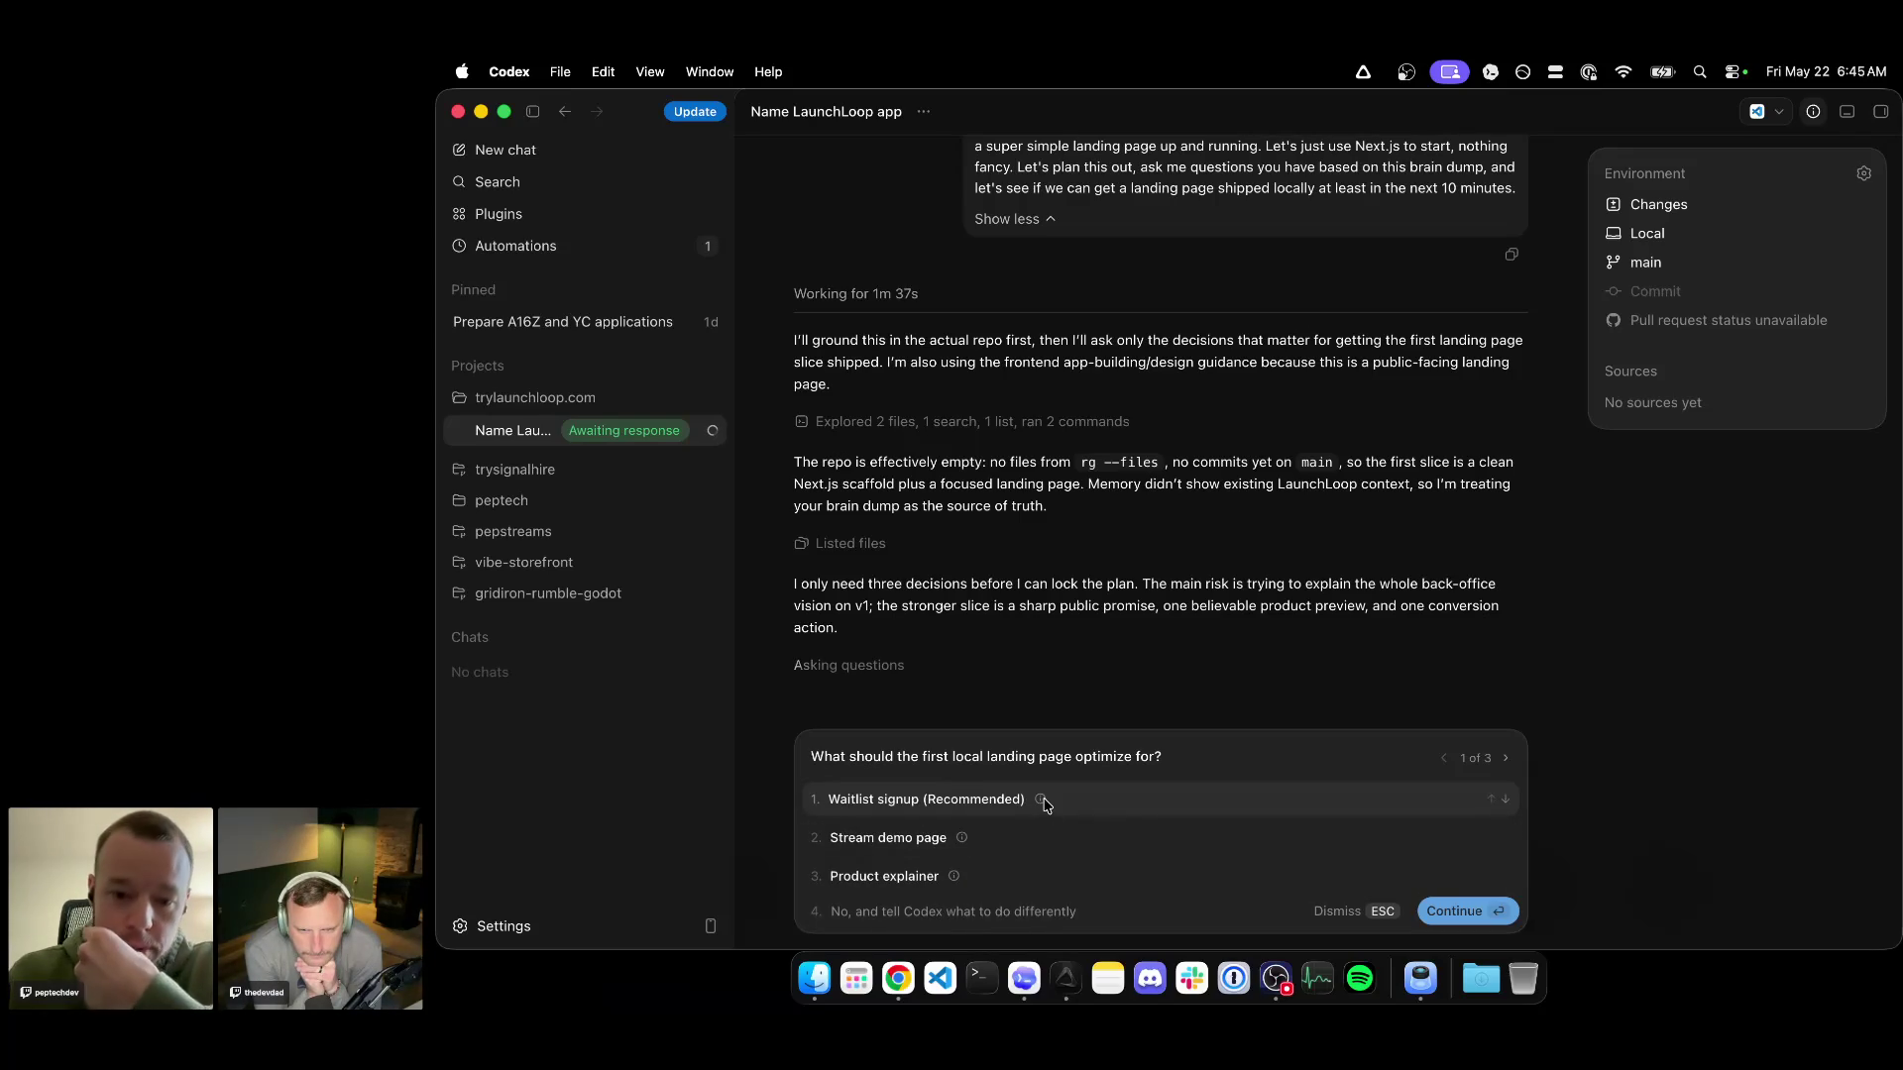
mouse_move(1041, 800)
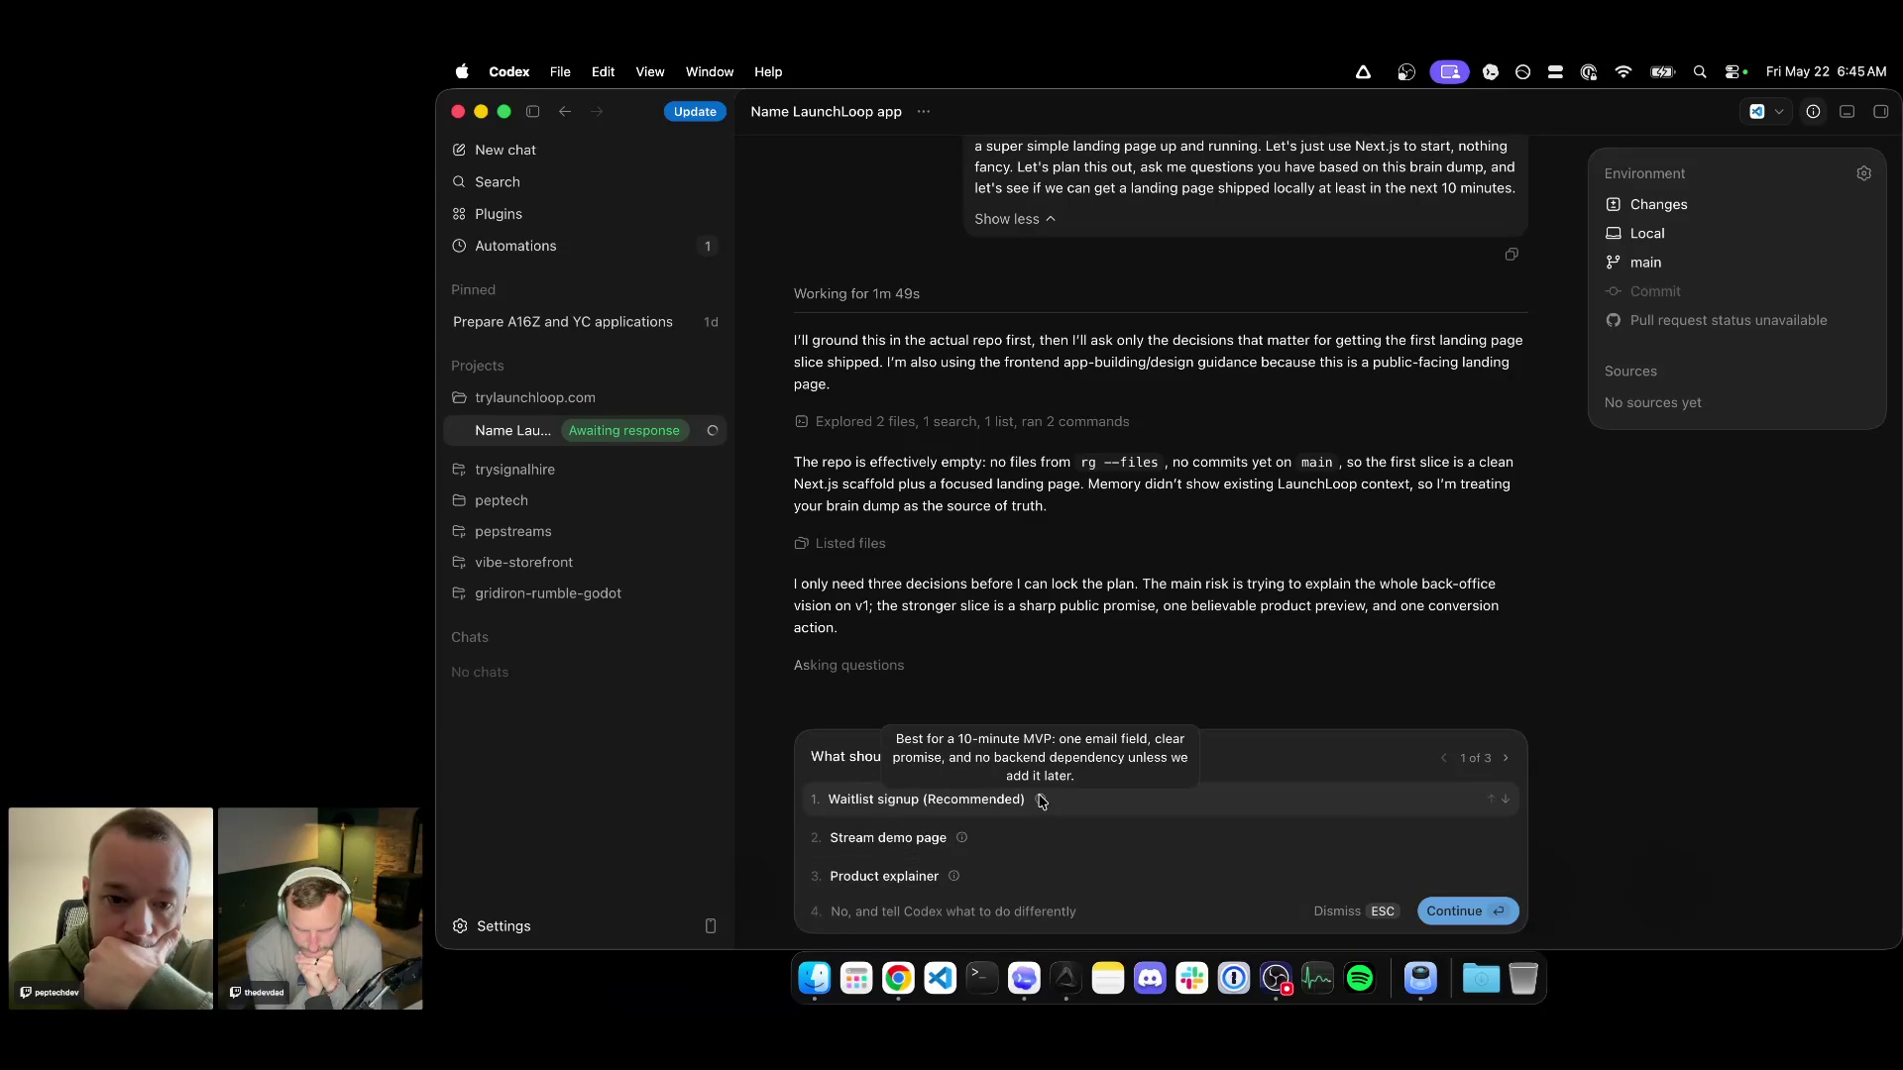
Answer the first planning question with a custom waitlist-signup-plus-stream-demo focus and continue.
left_click(949, 907)
type("waitlist sign")
type(" u")
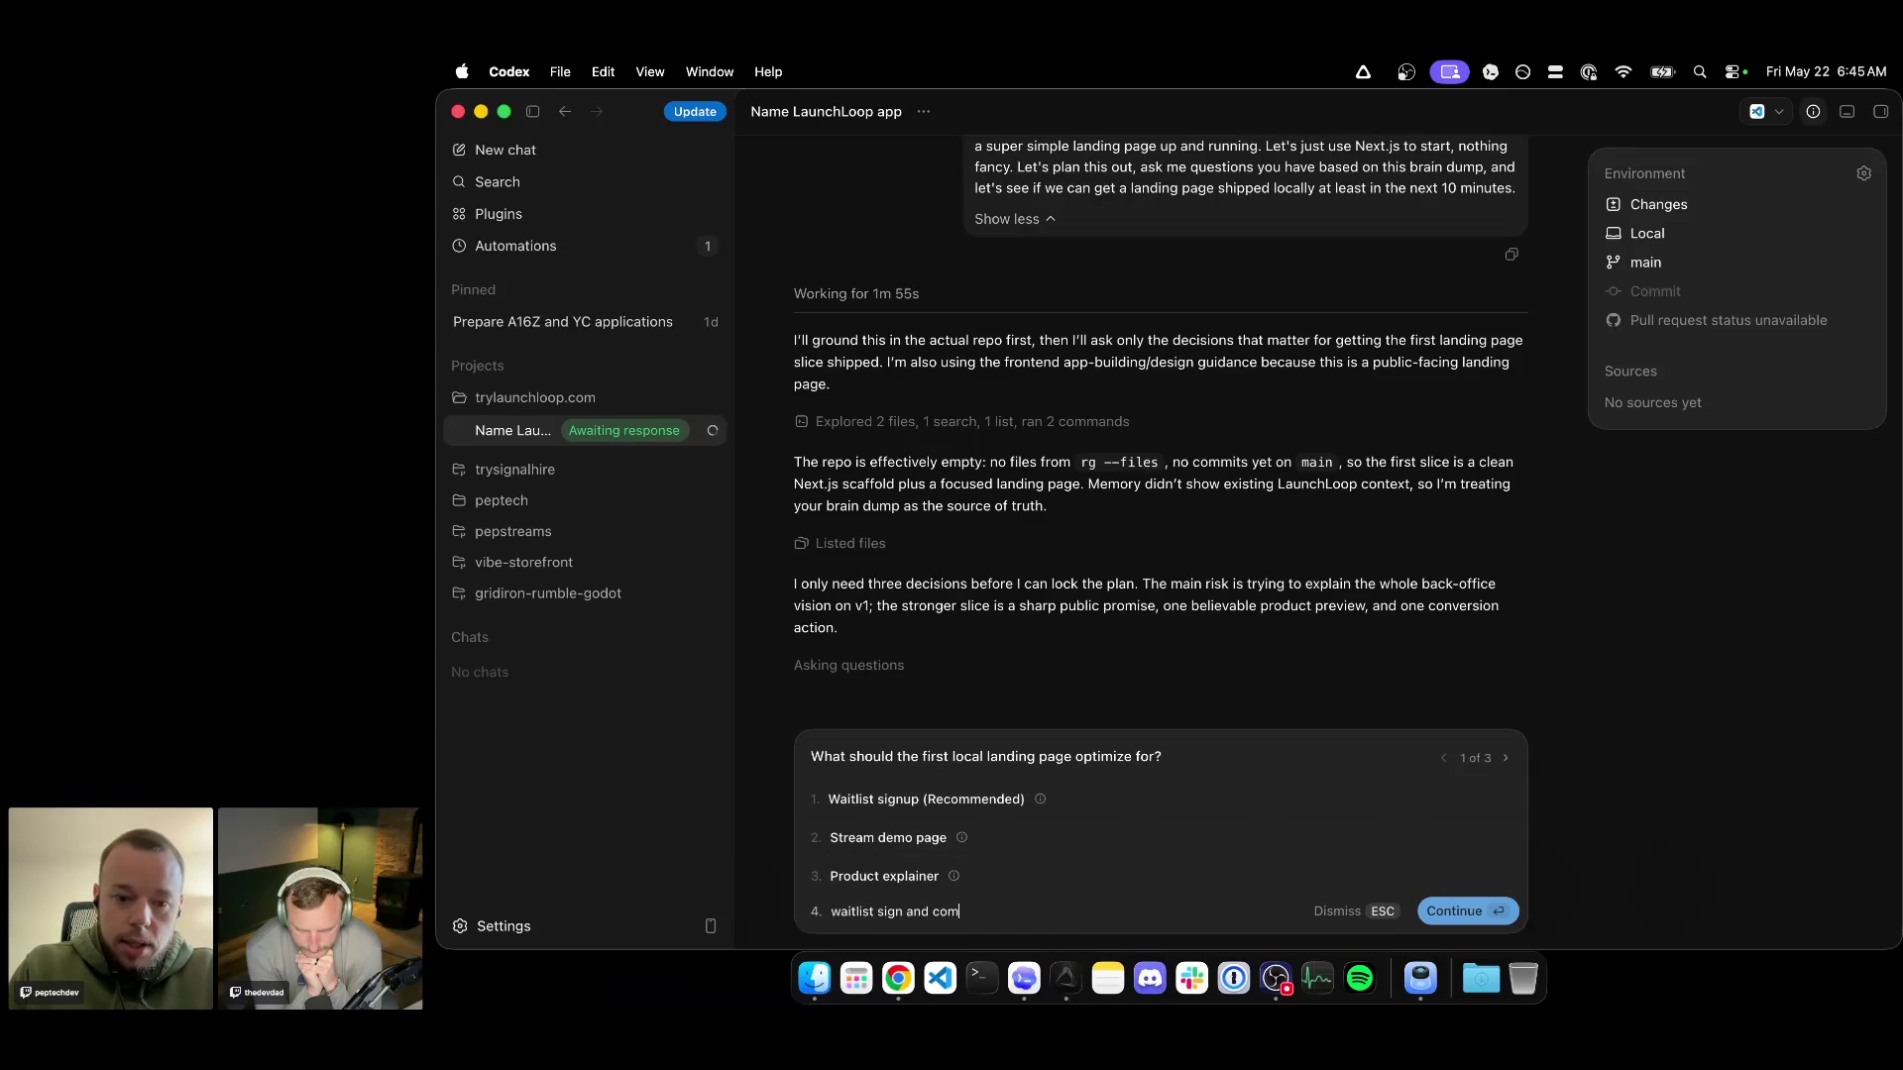
type(" page - we wan")
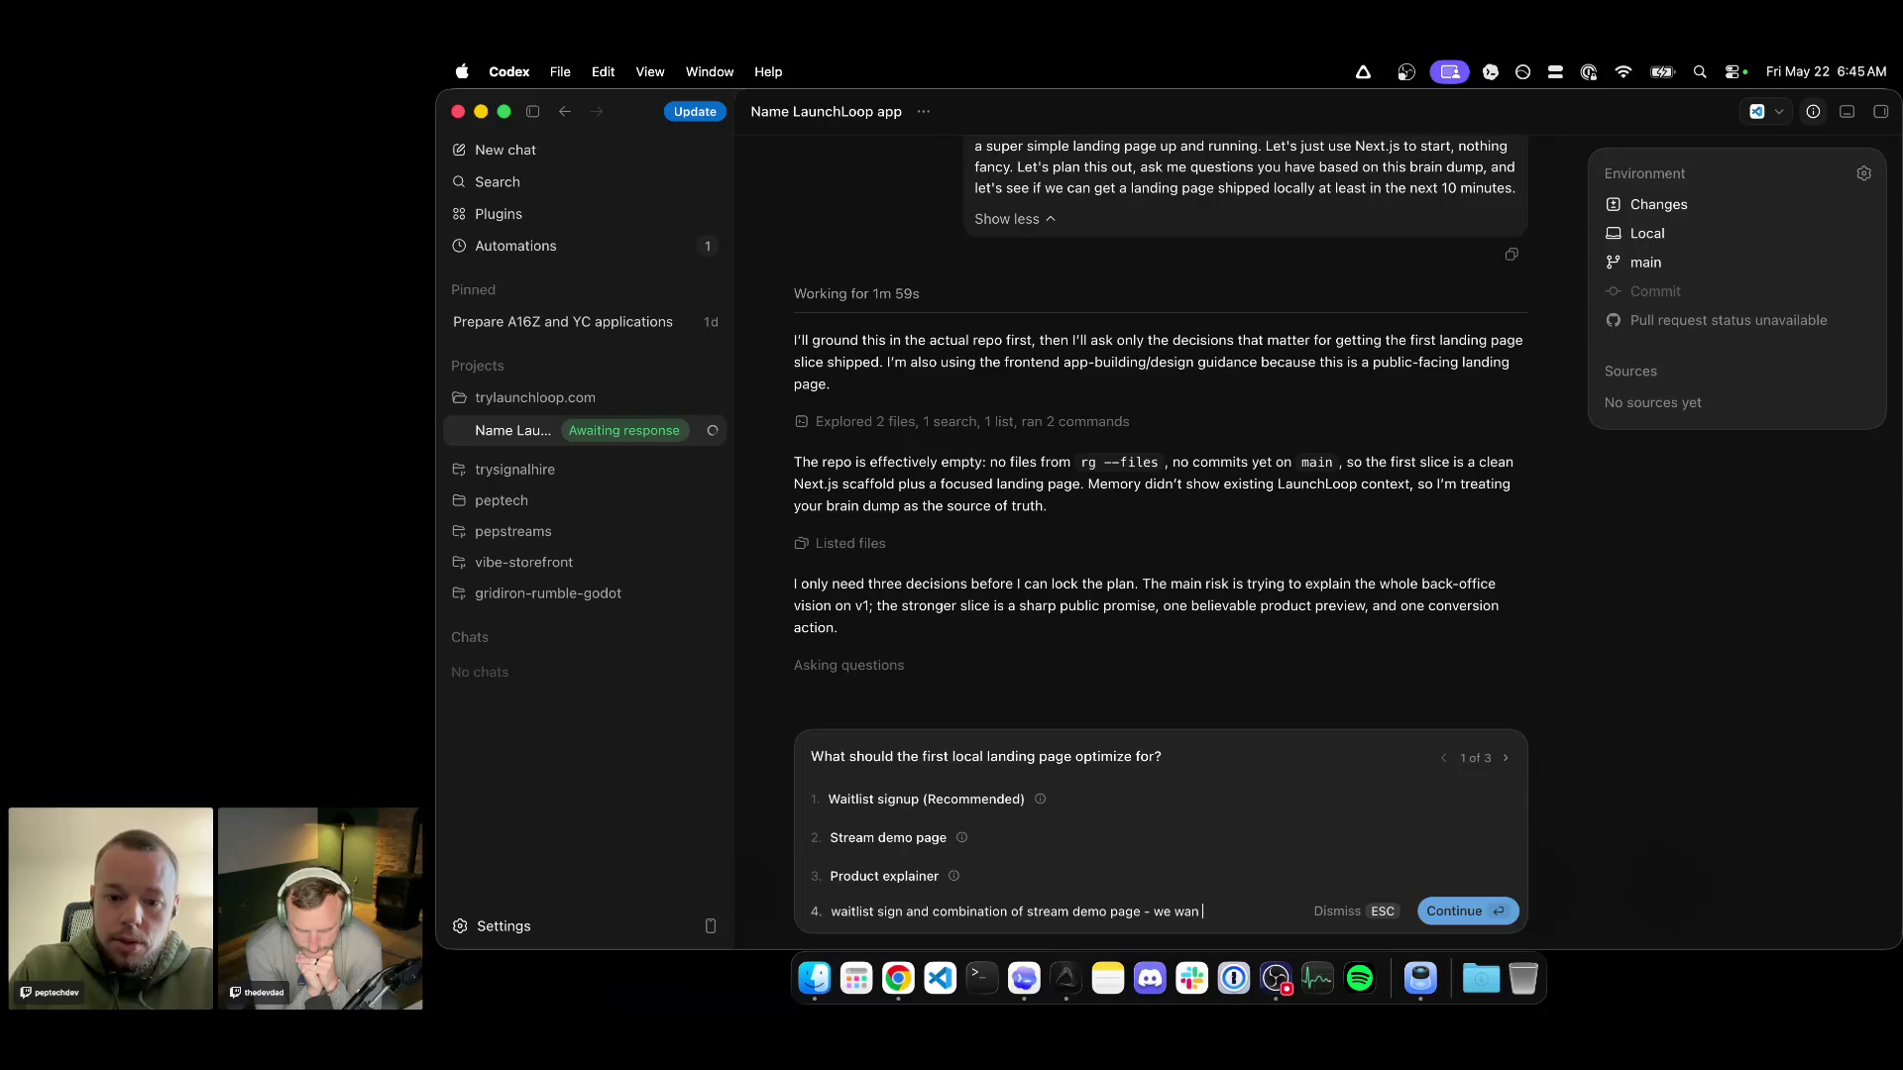
type(" tell")
type("to tell our story")
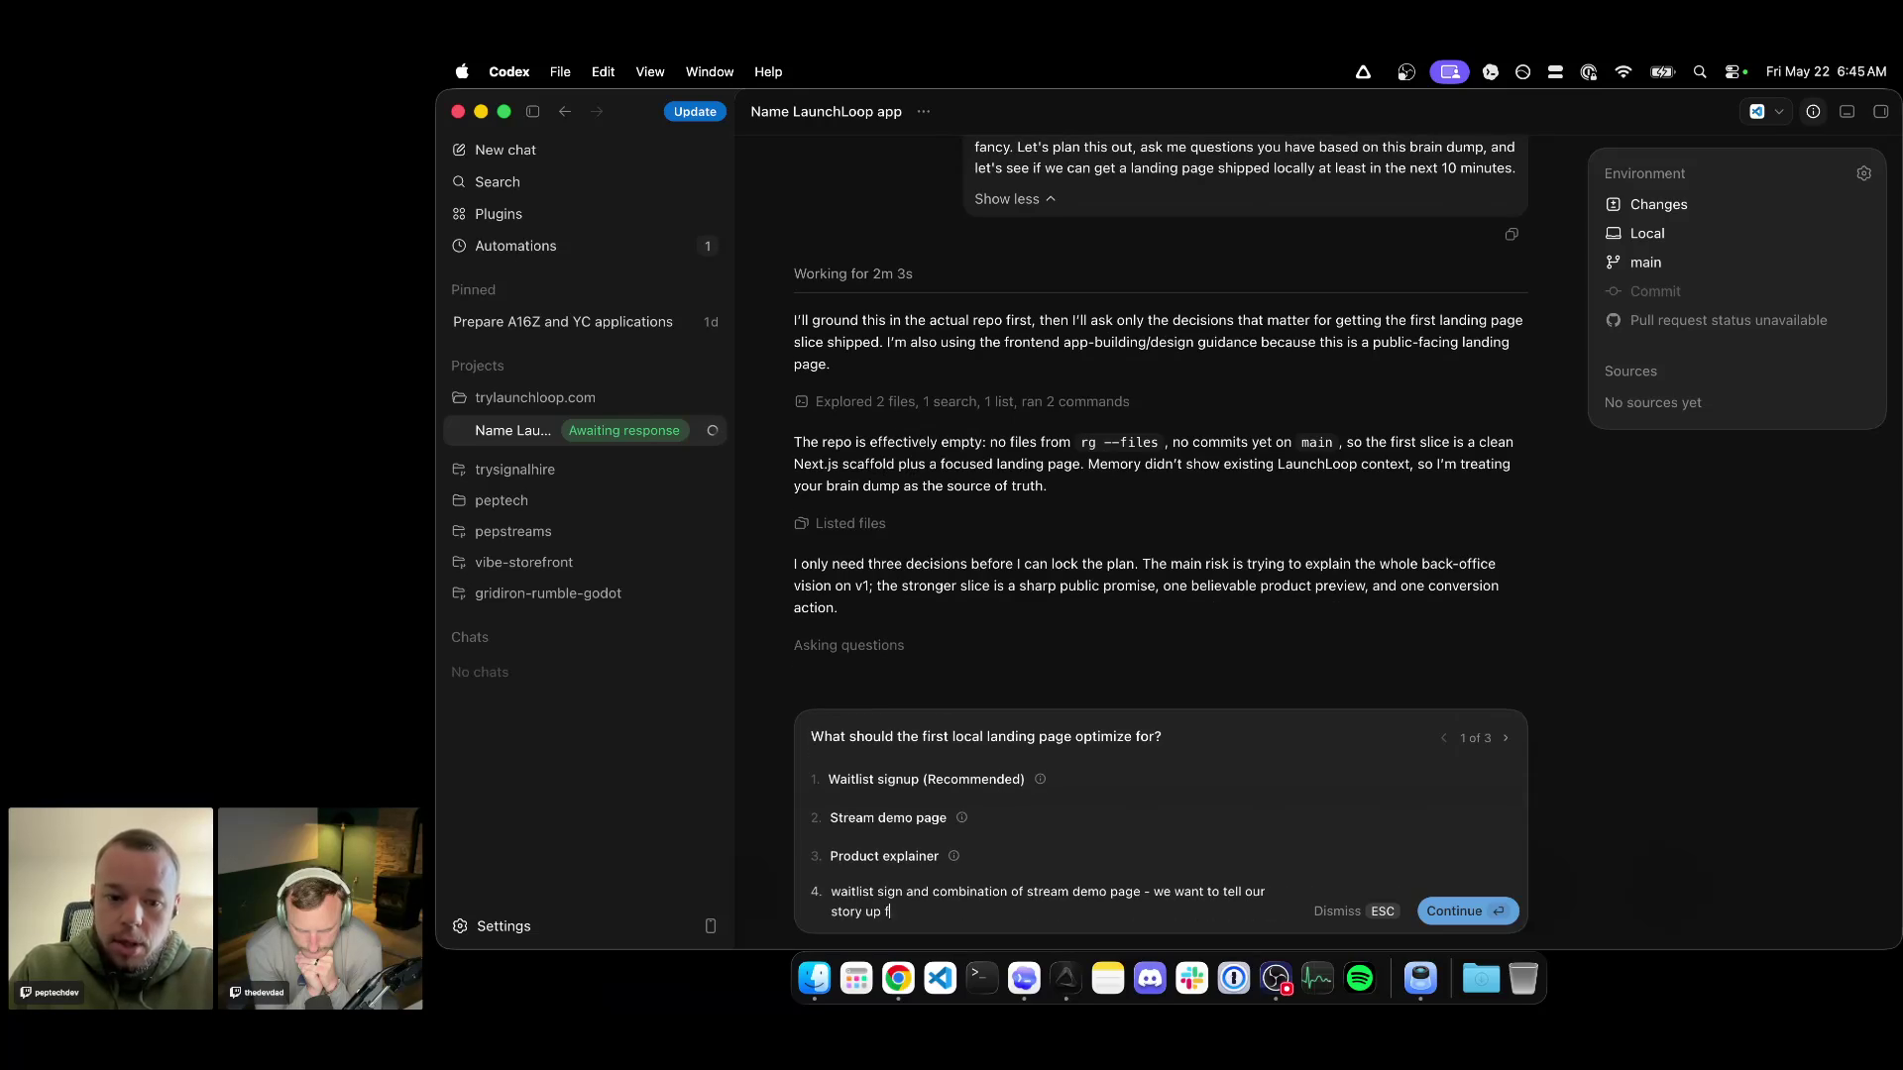
type("n tell that more in depth later")
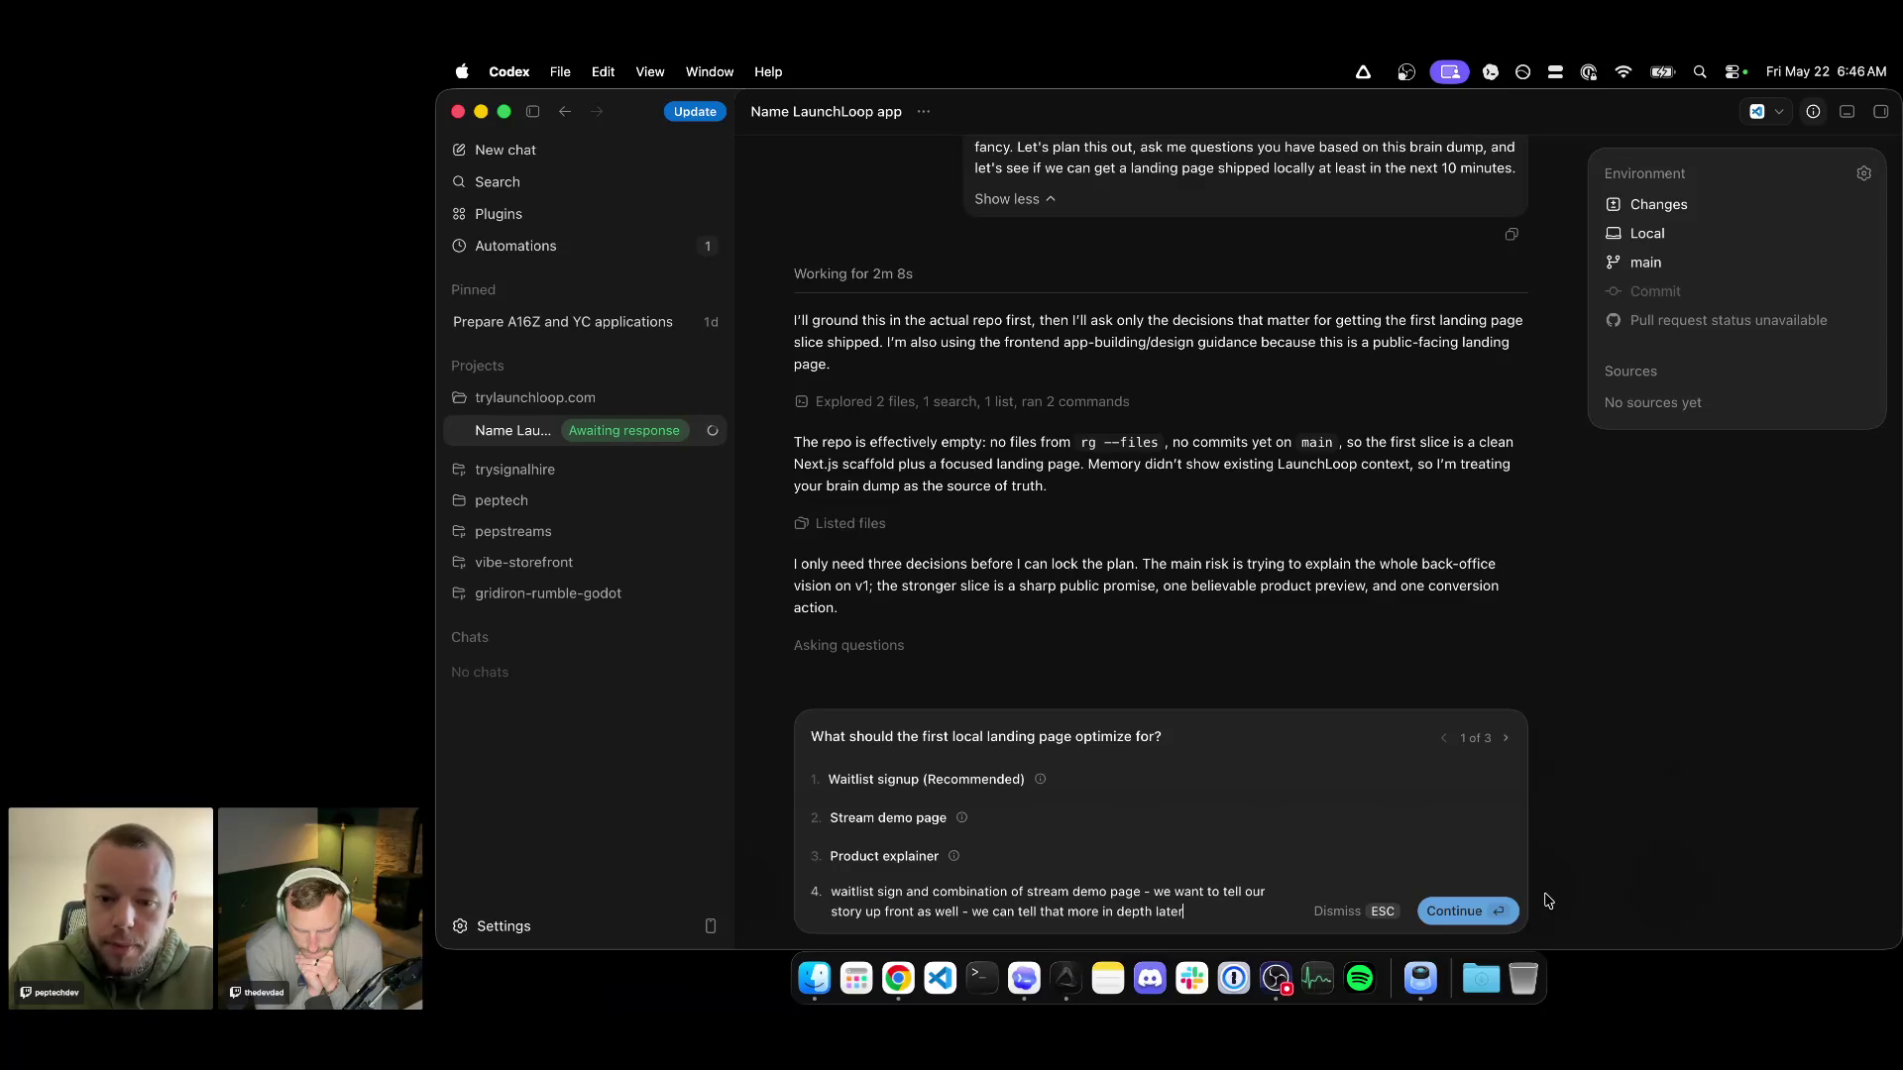
left_click(1486, 910)
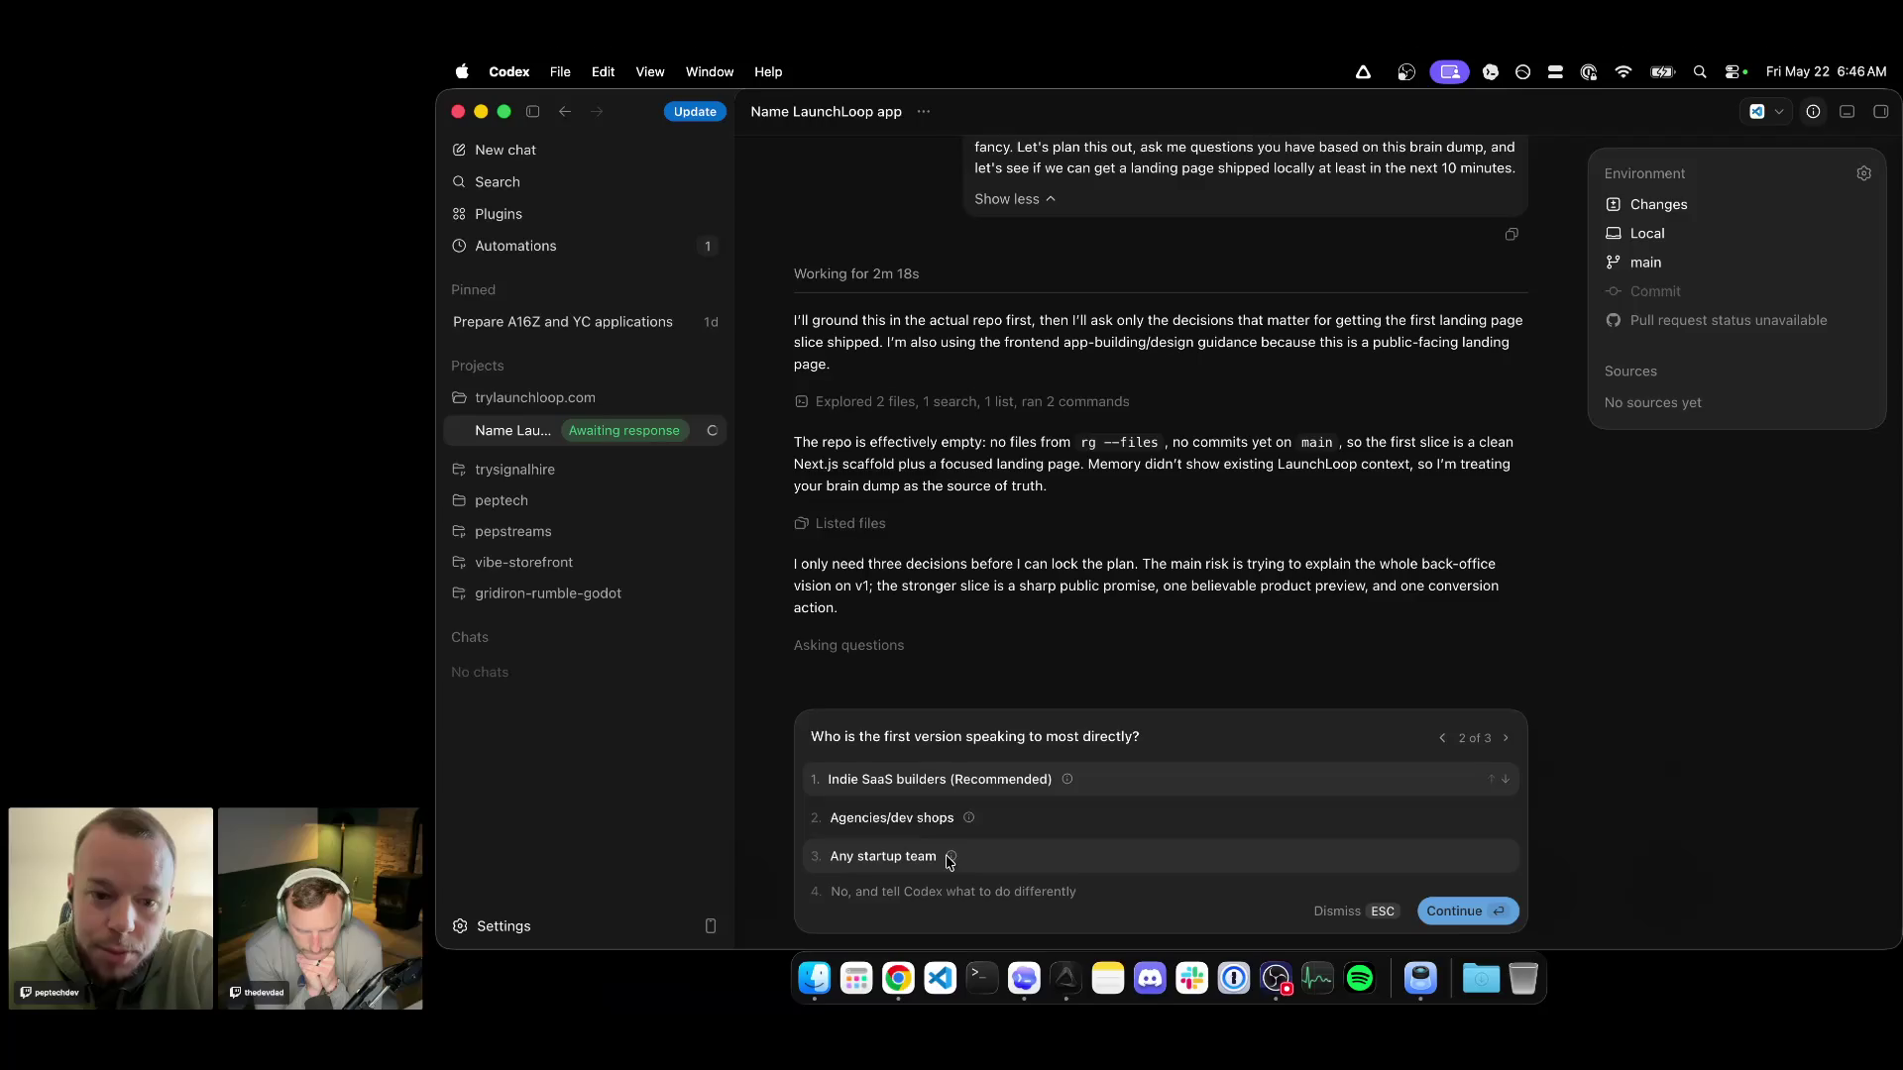
Submit the audience and hero-lead answers, then begin a custom answer about naming the builders.
left_click(1116, 777)
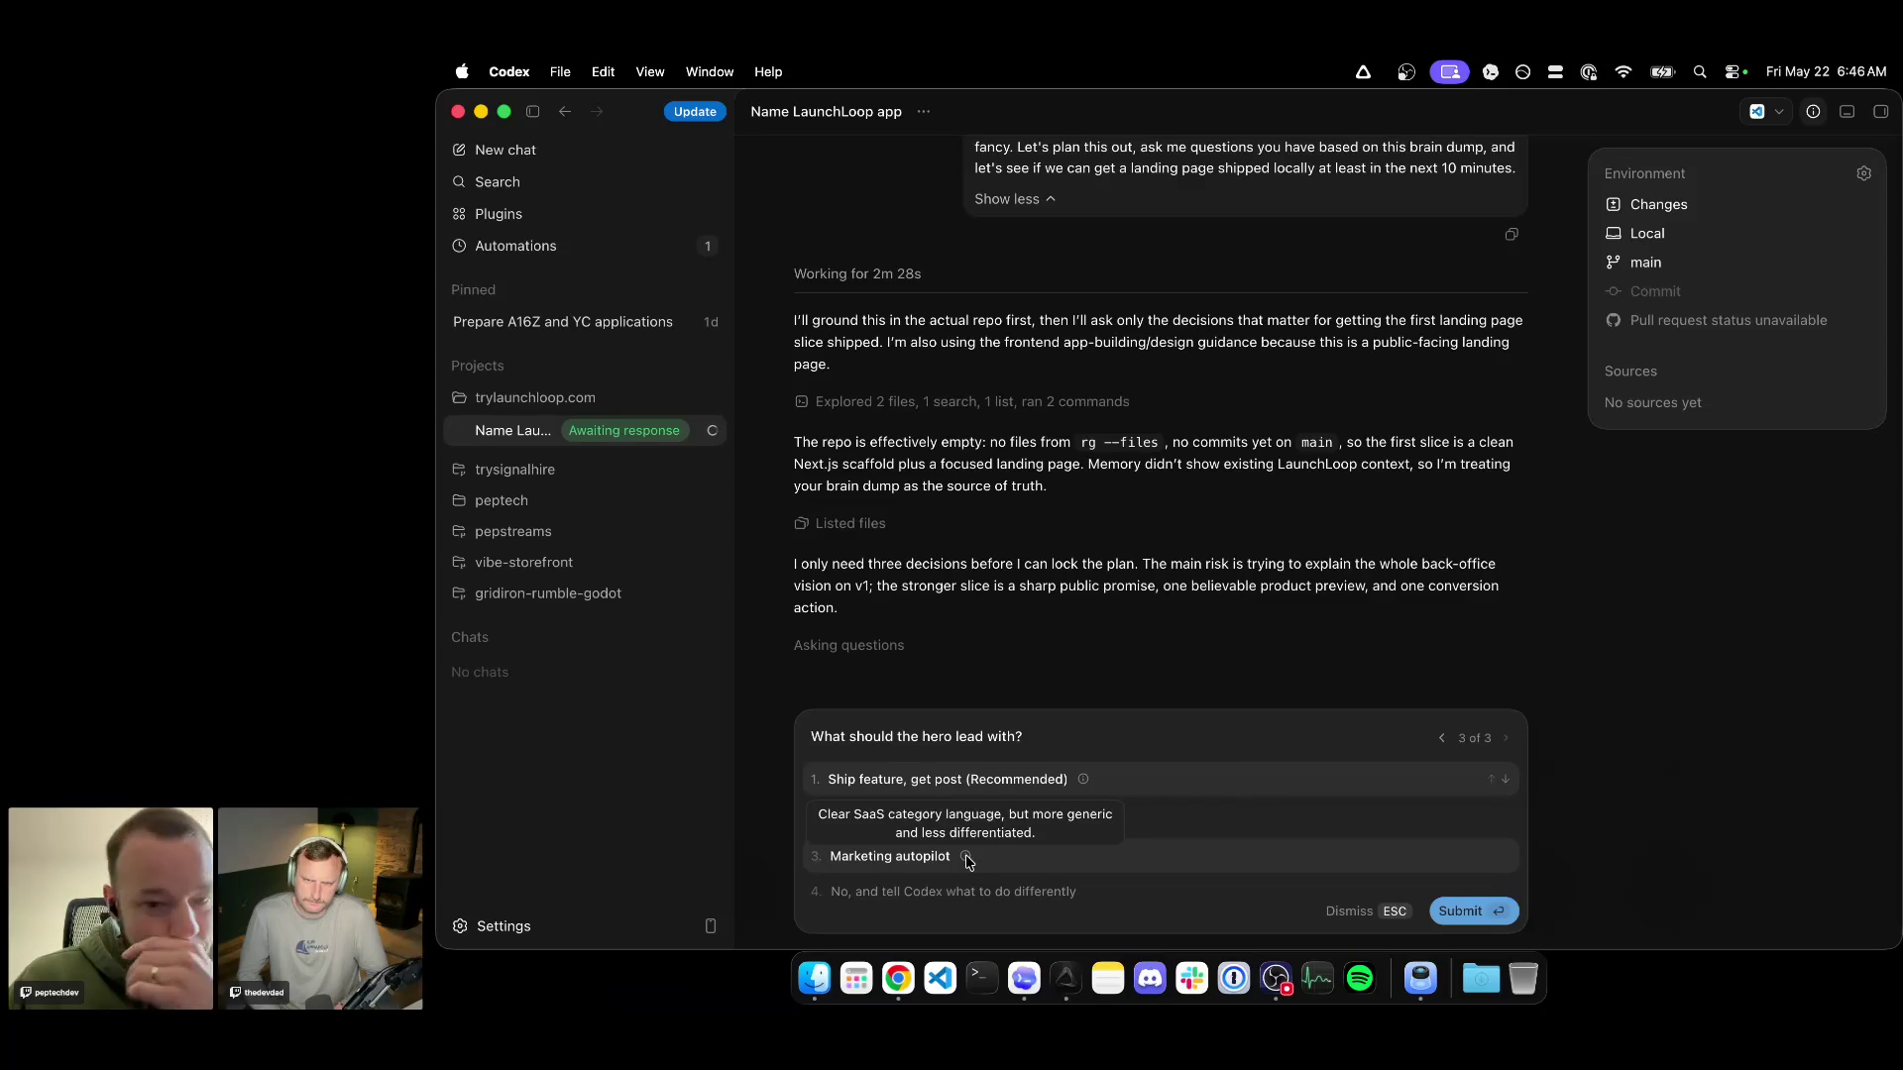
left_click(1082, 782)
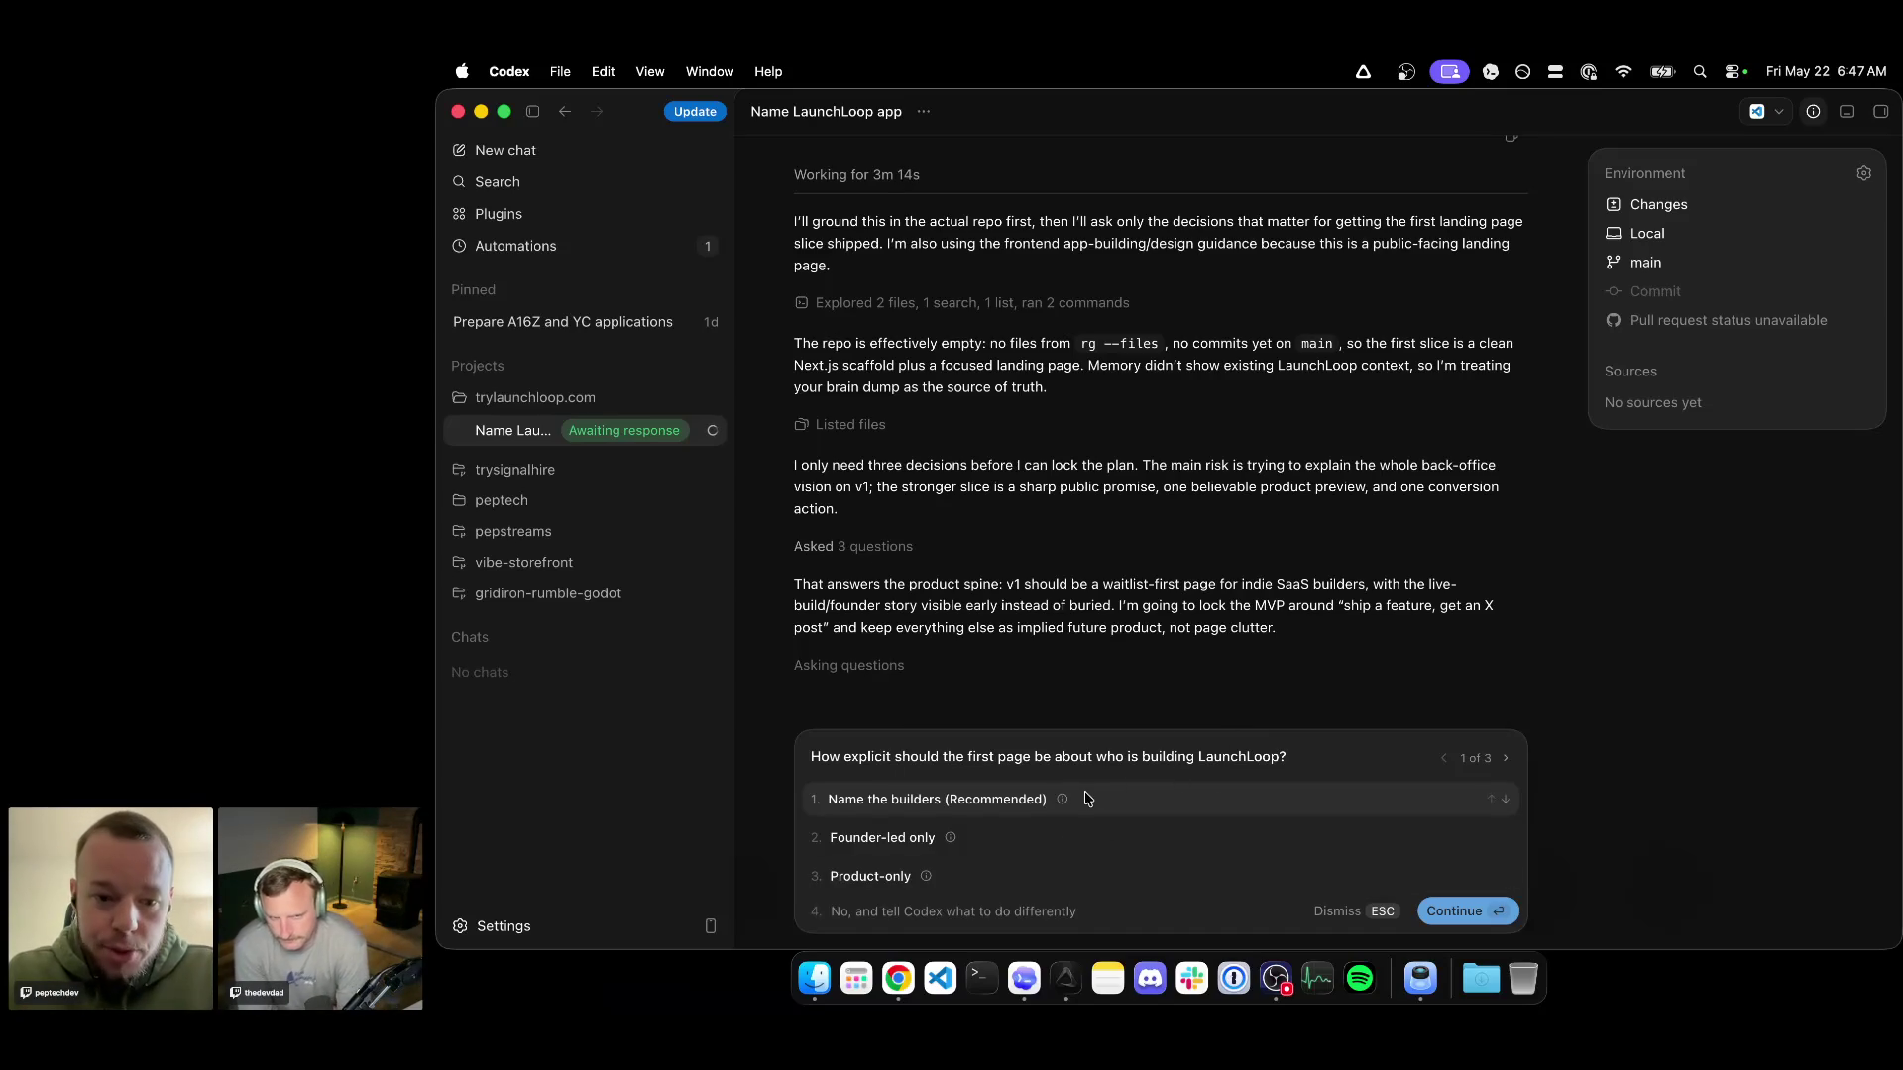
mouse_move(1061, 800)
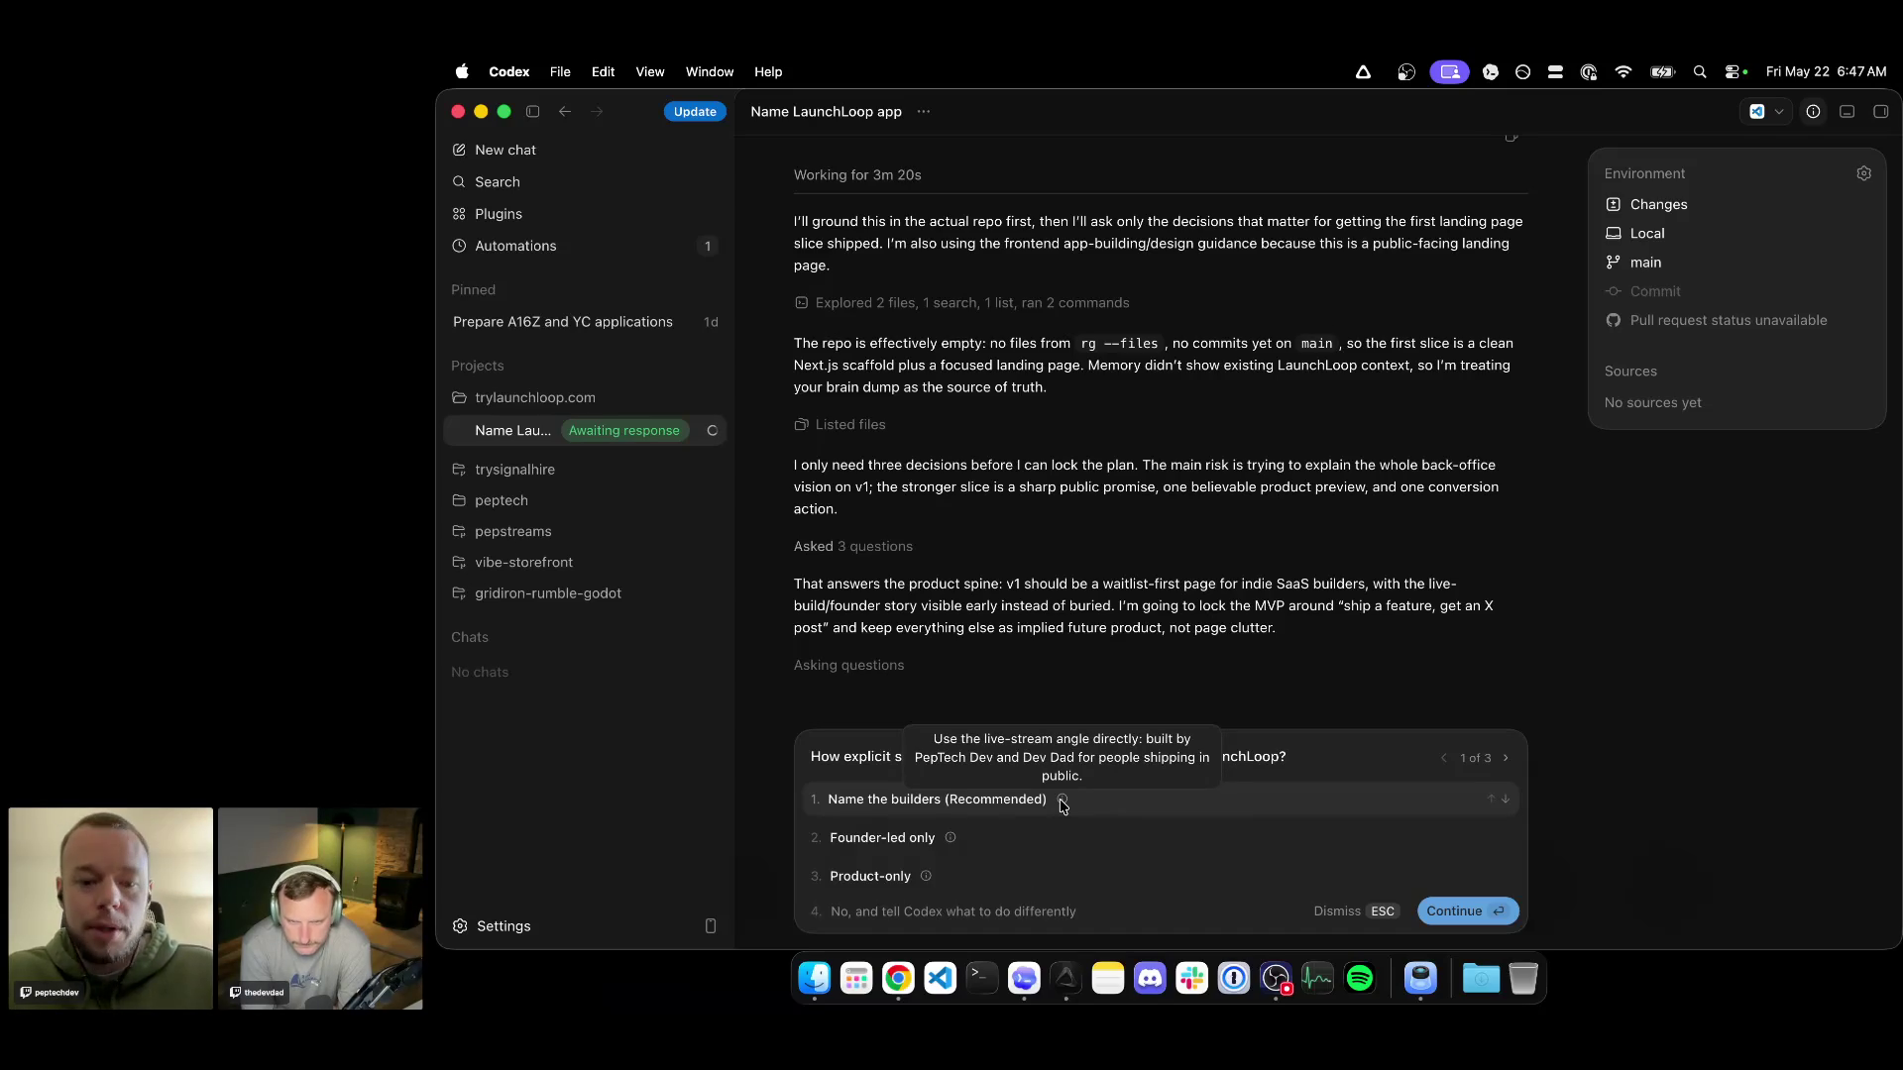
left_click(1012, 913)
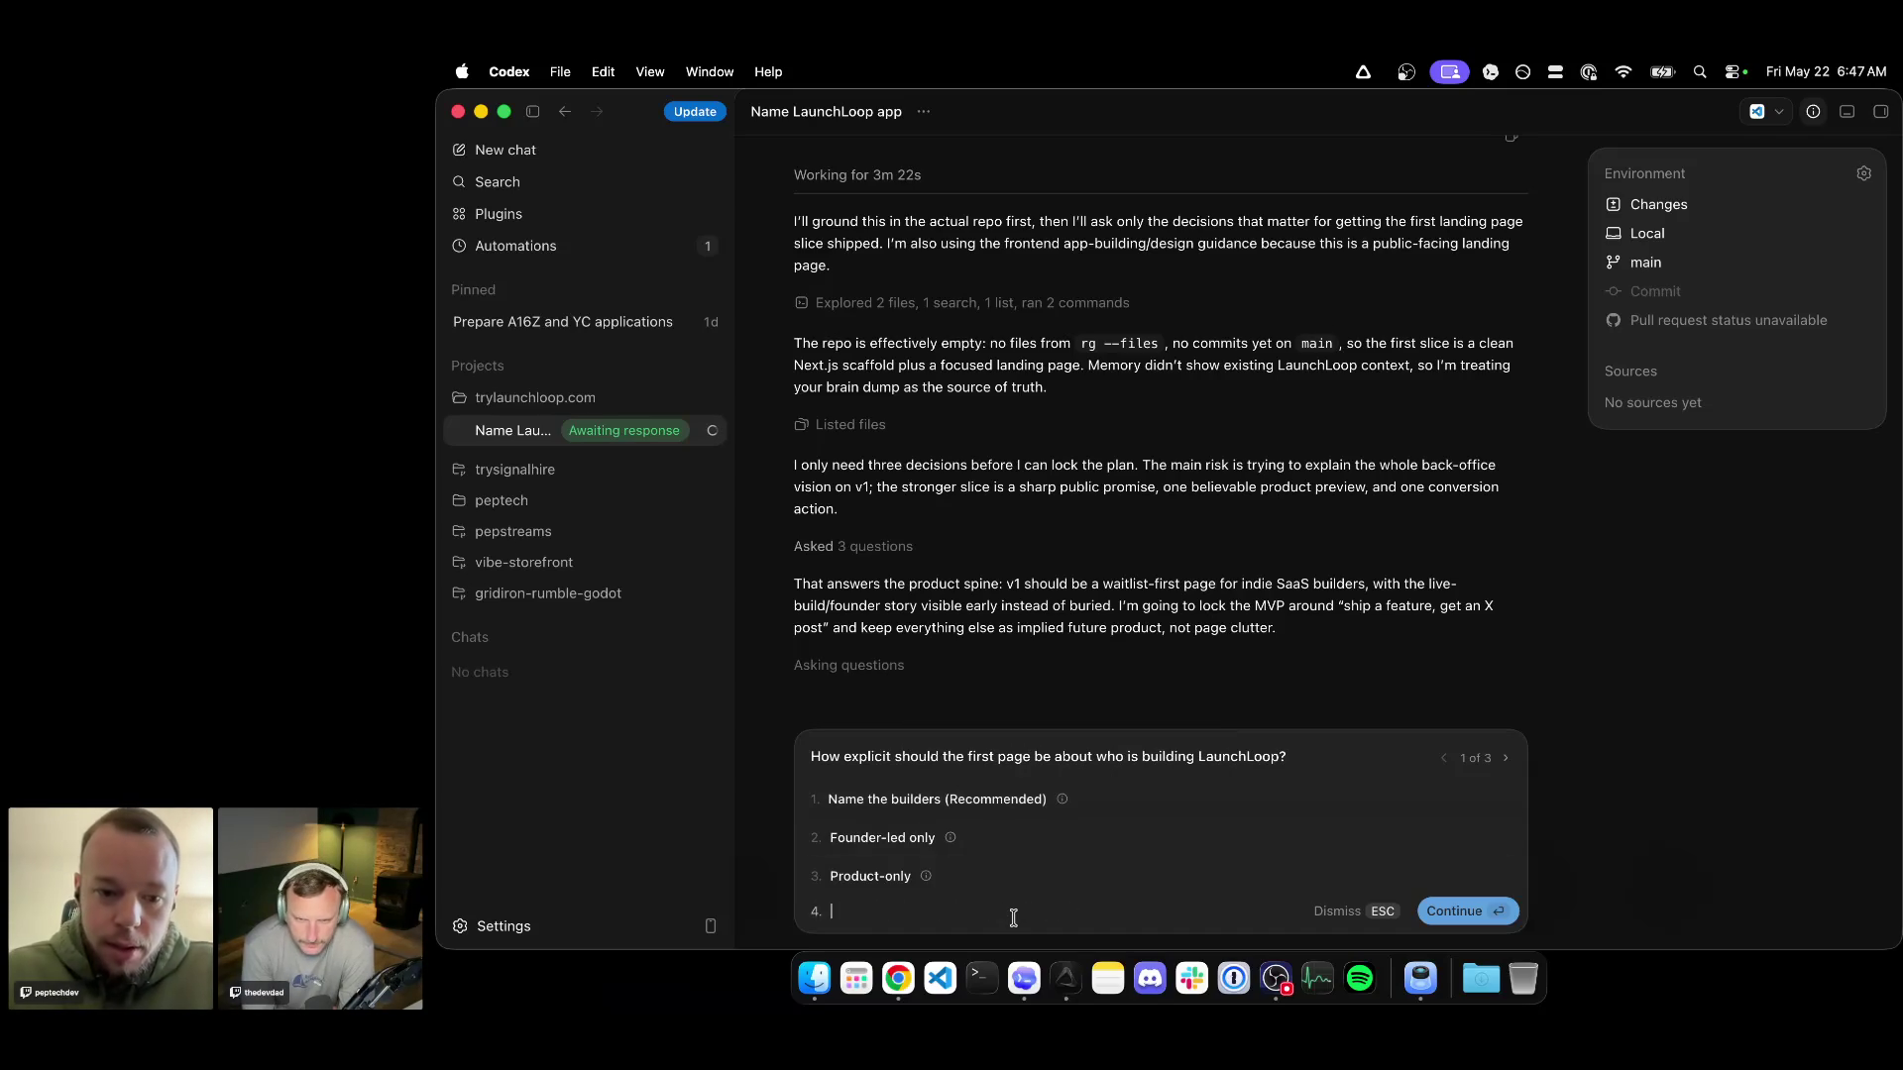
type("wena")
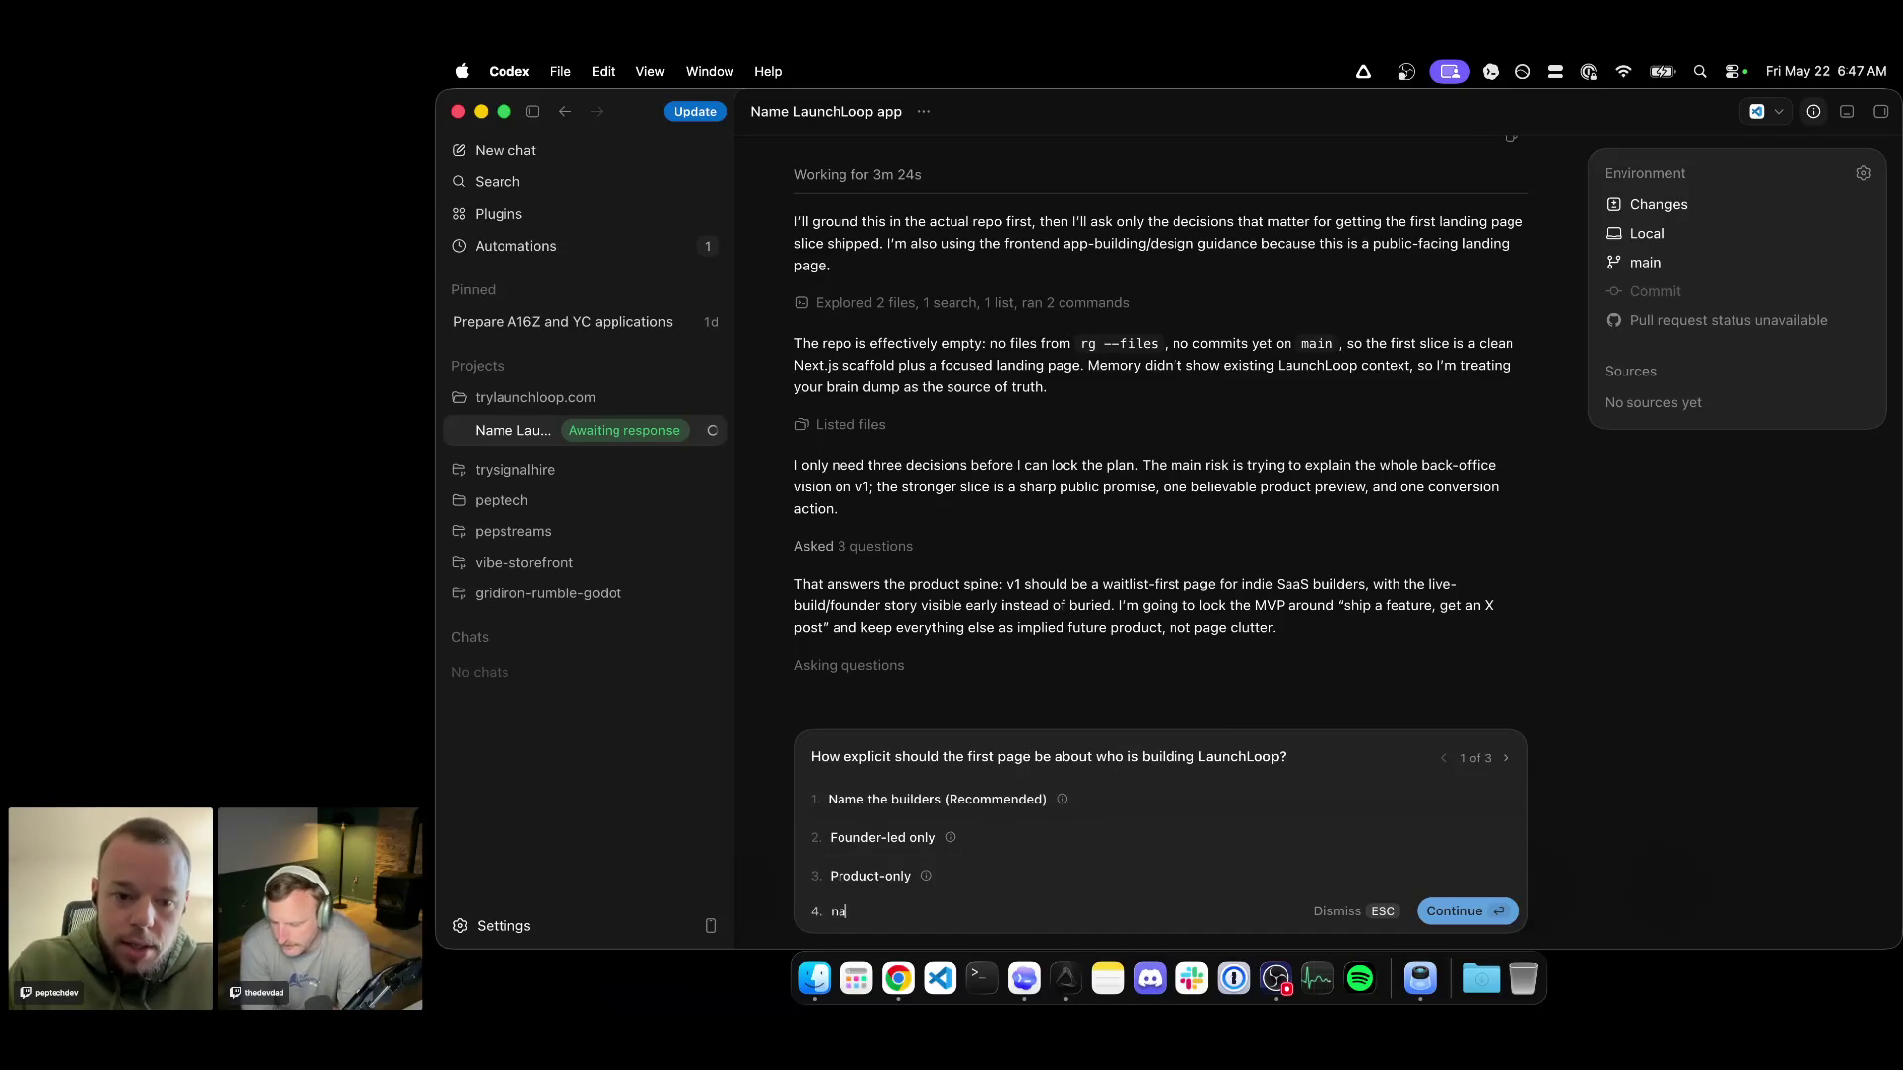
type("oun")
Submit a custom reply naming the builders as founders and longtime friends.
key("BackSpace")
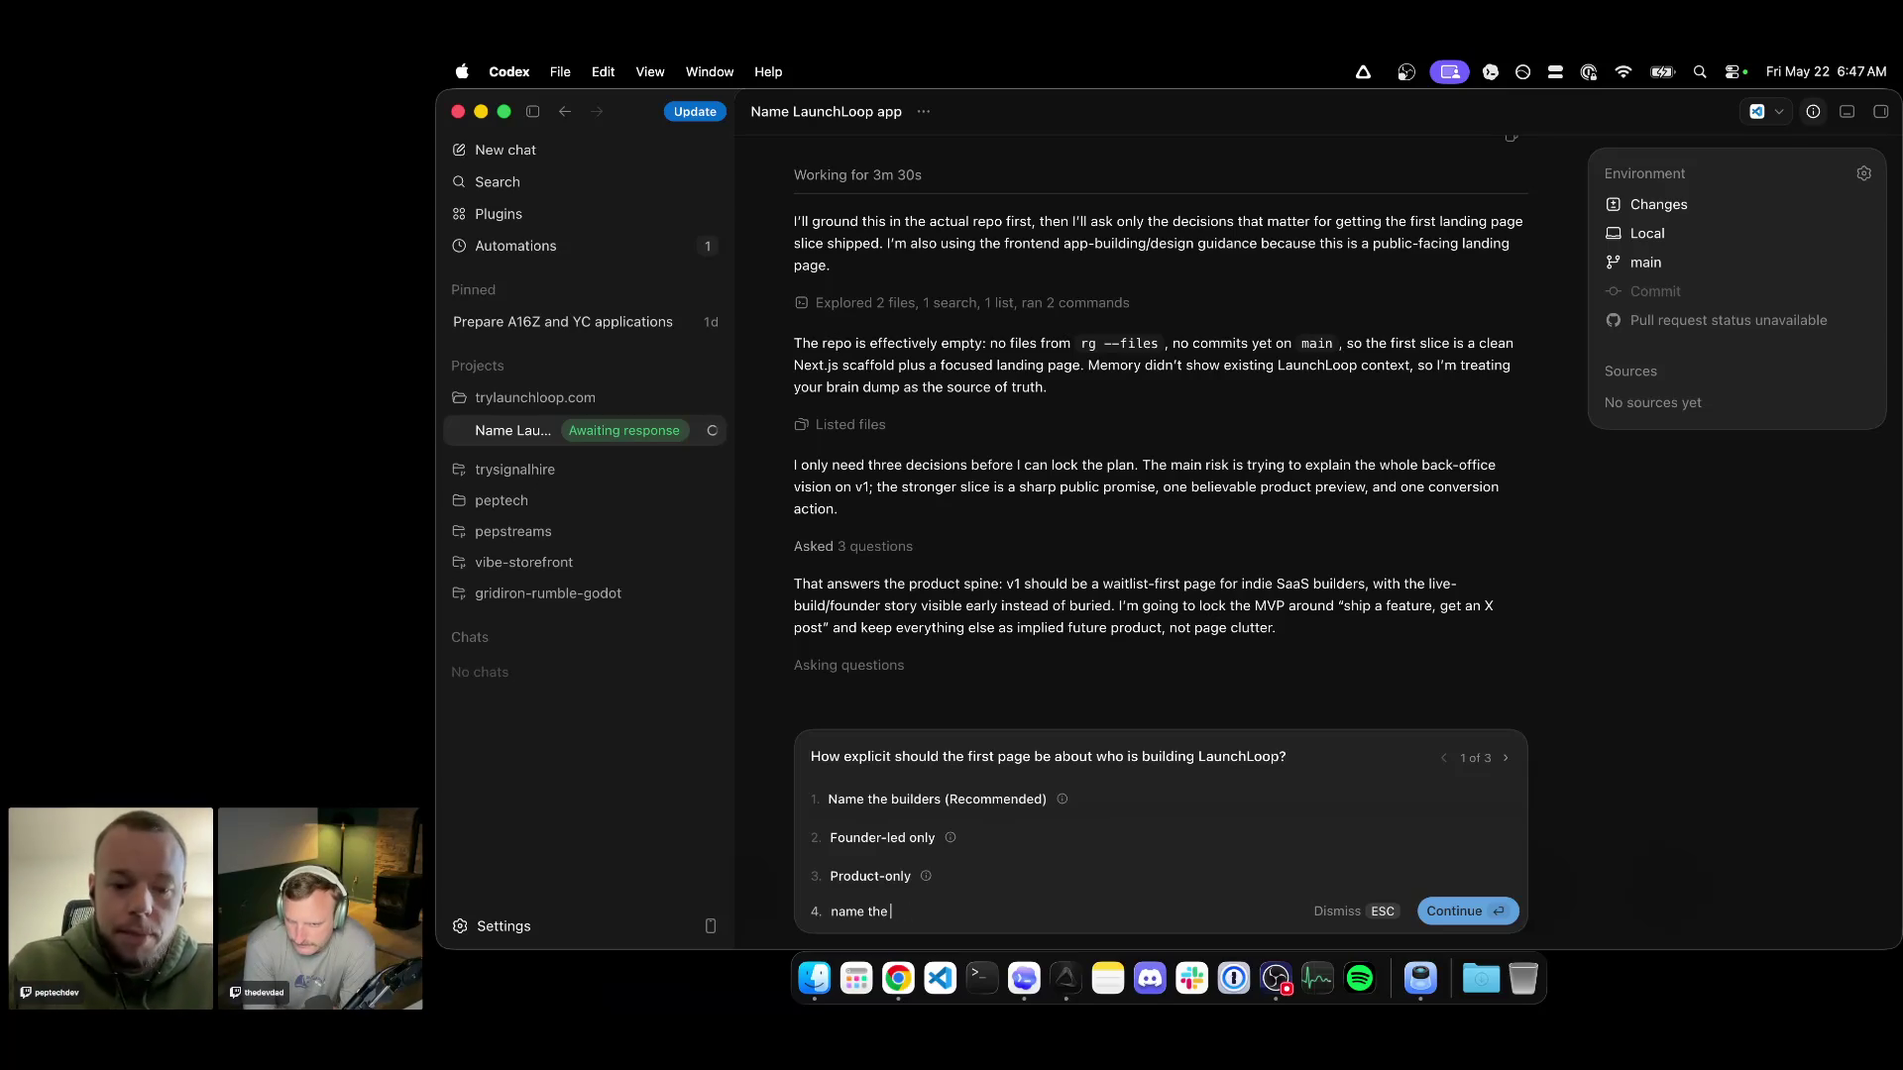
type("buld")
key("BackSpace")
key("BackSpace")
type("ilders we are @pepted")
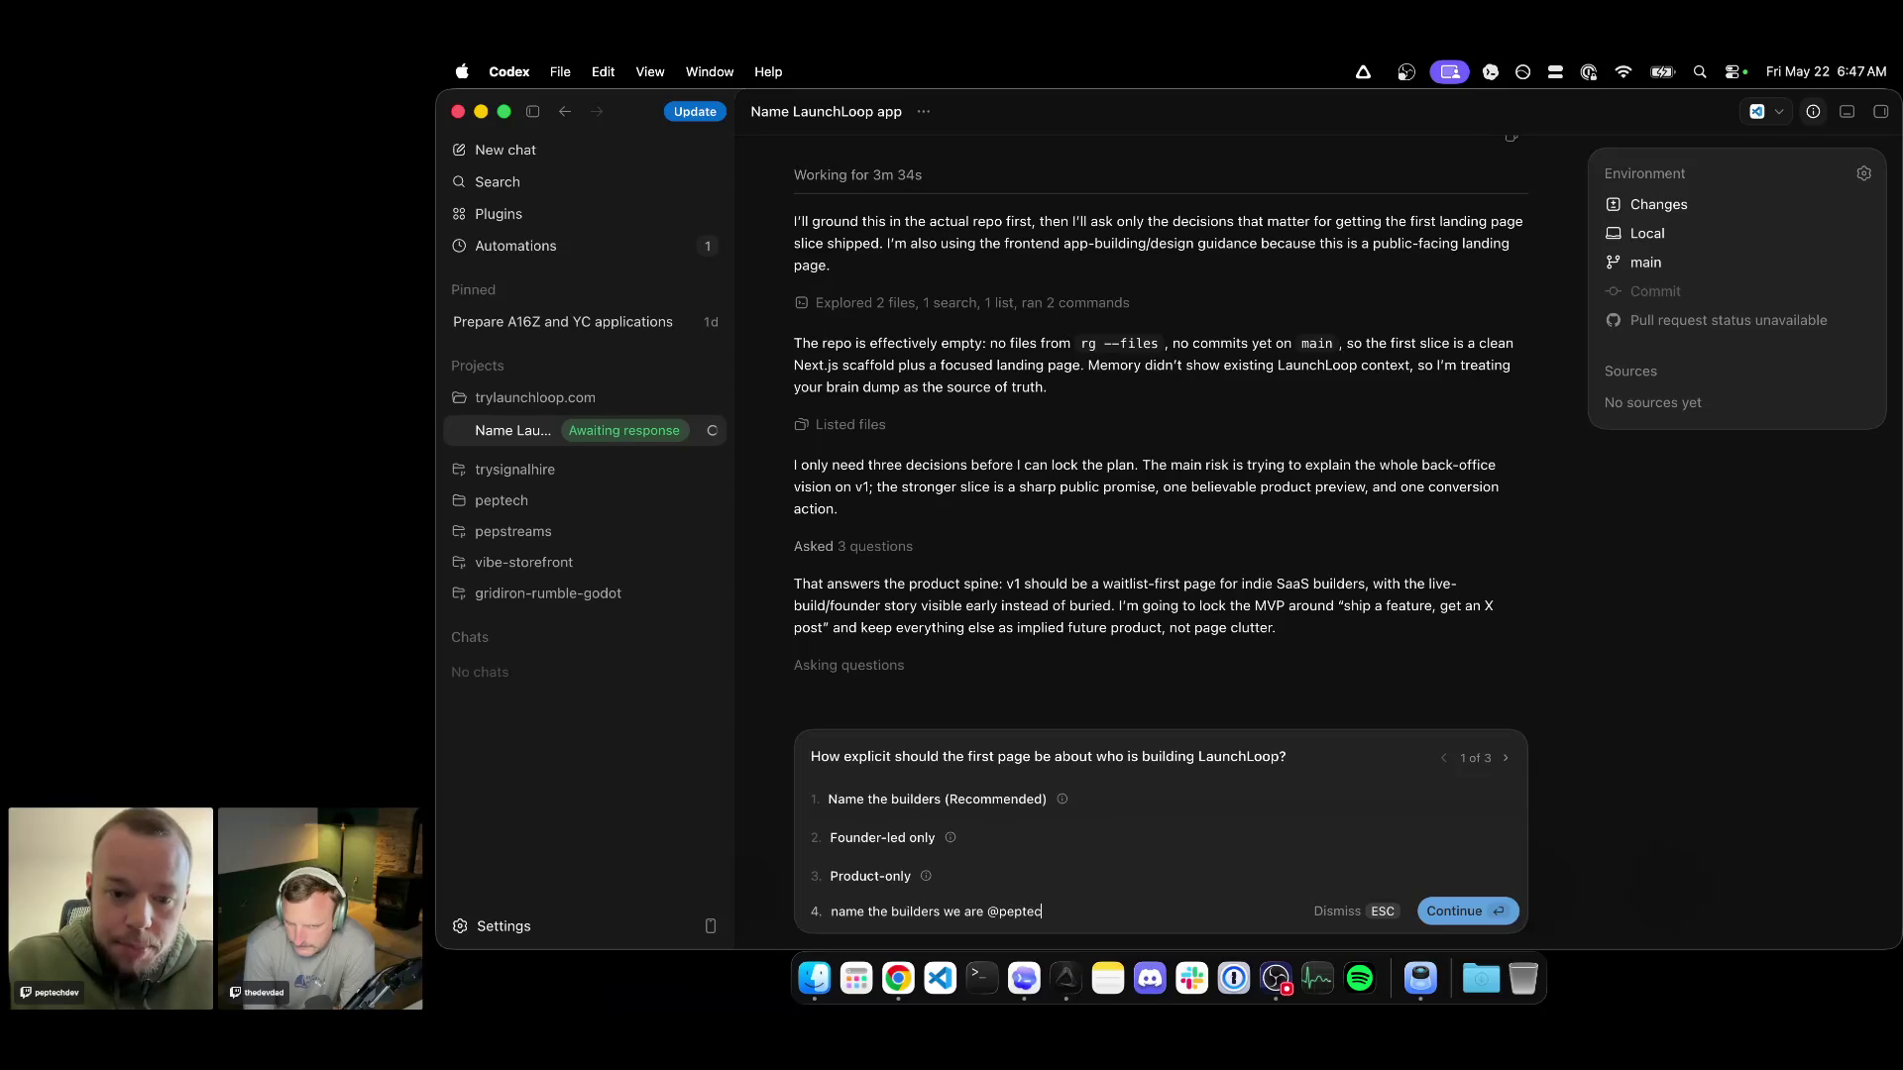
type(" @tehde")
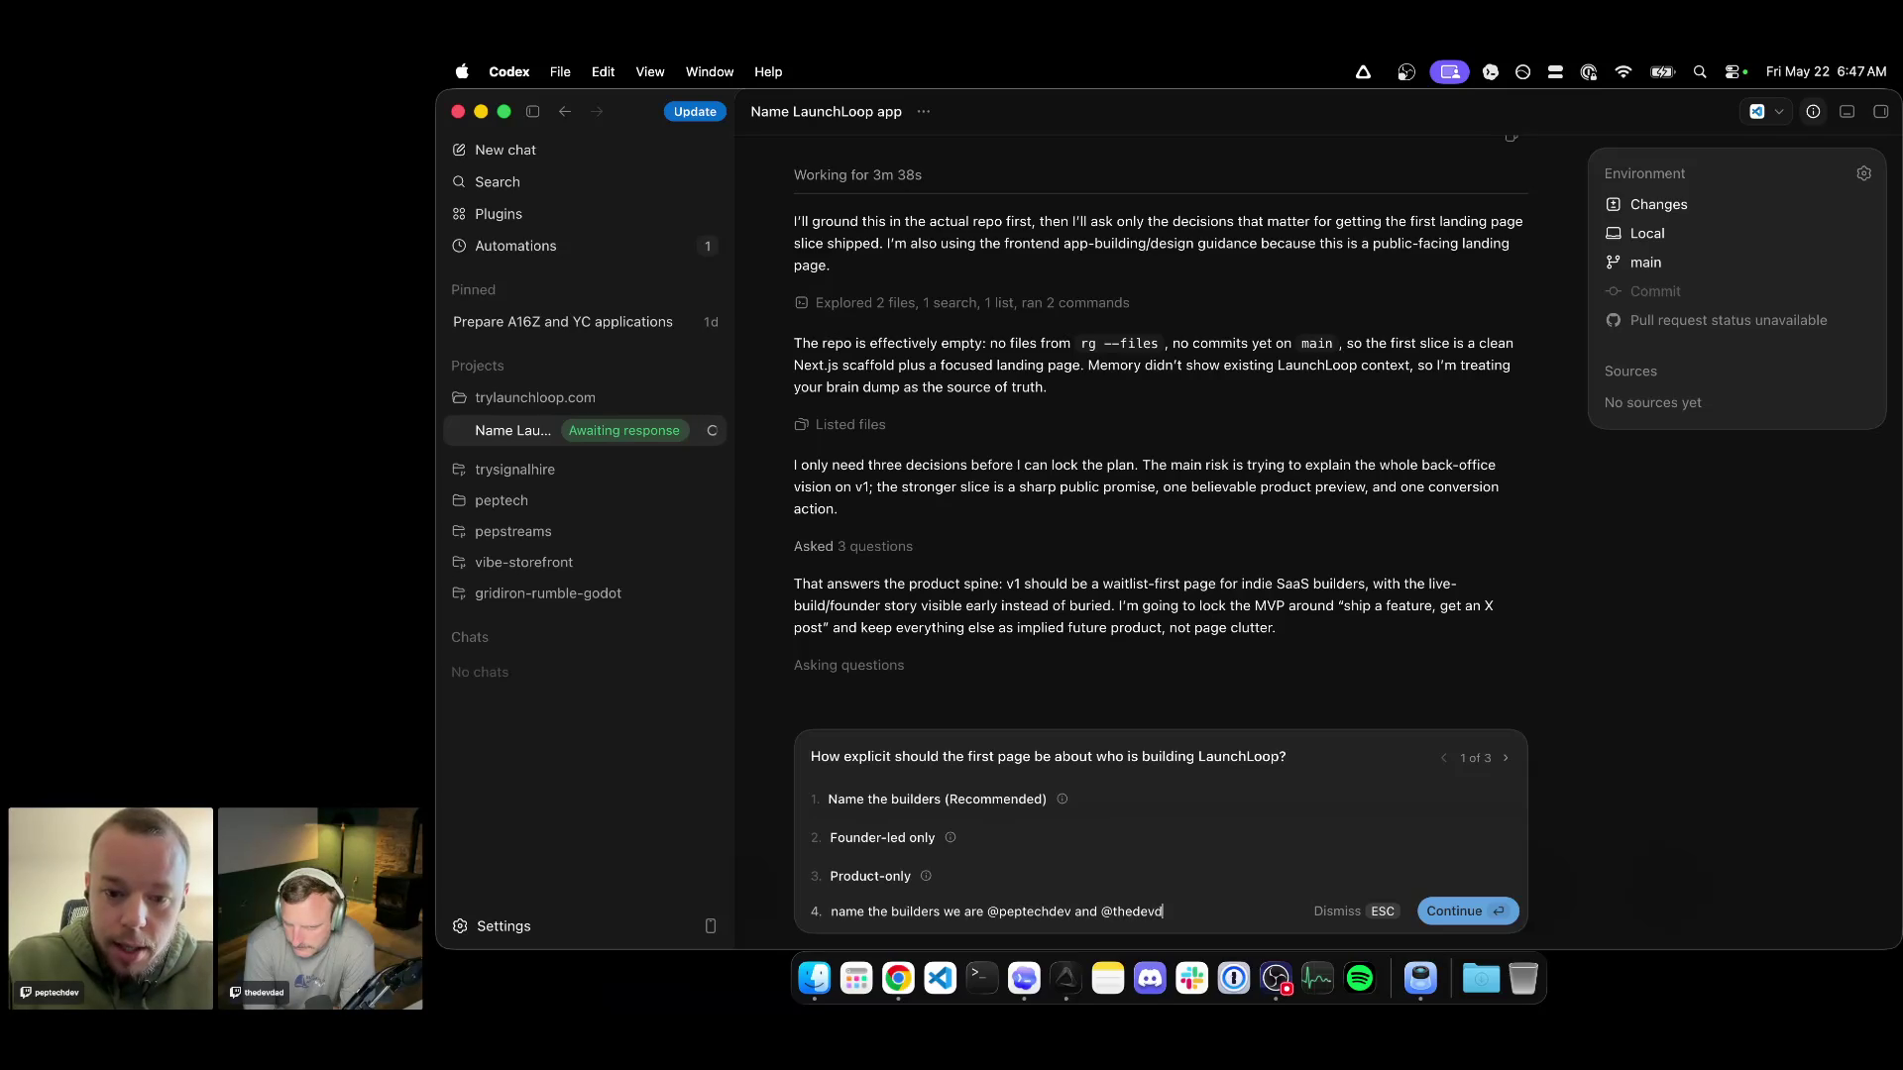
type("twtich")
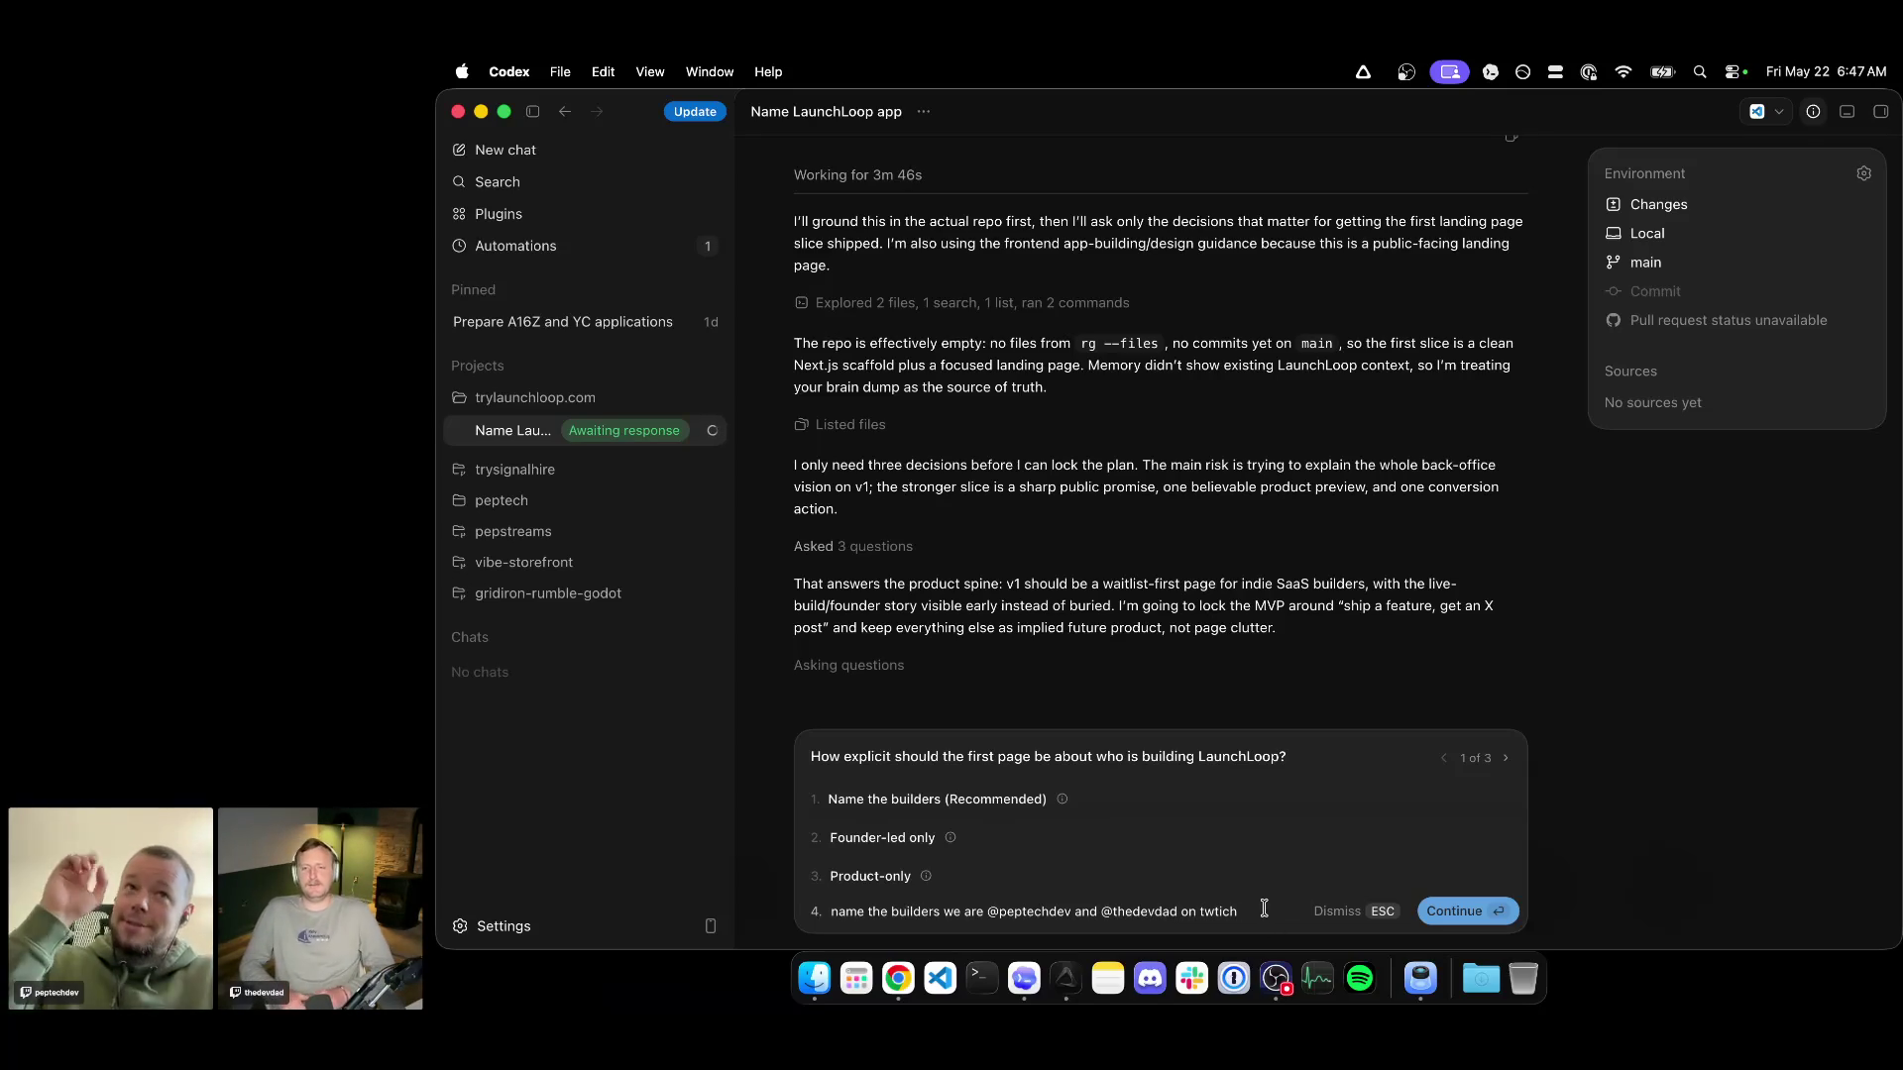
key("BackSpace")
key("BackSpace")
key("BackSpace")
key("BackSpace")
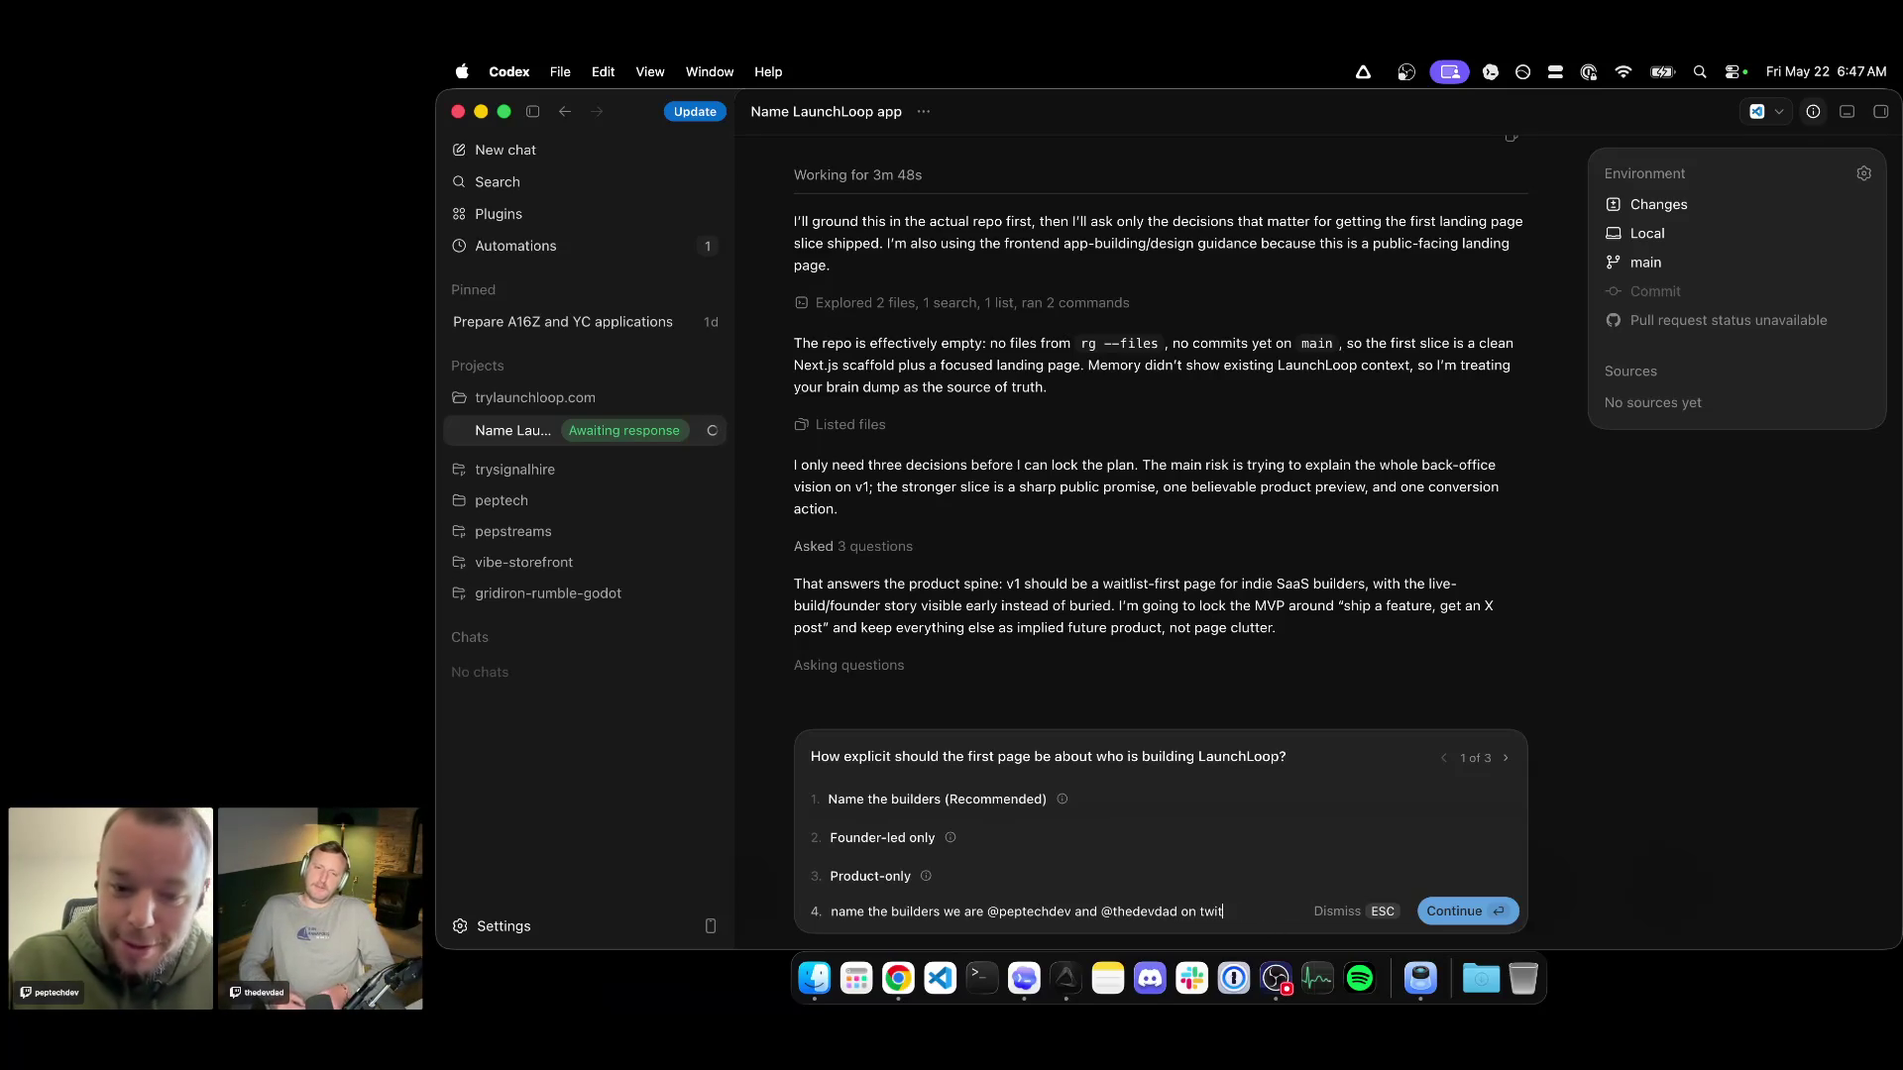
type("itc")
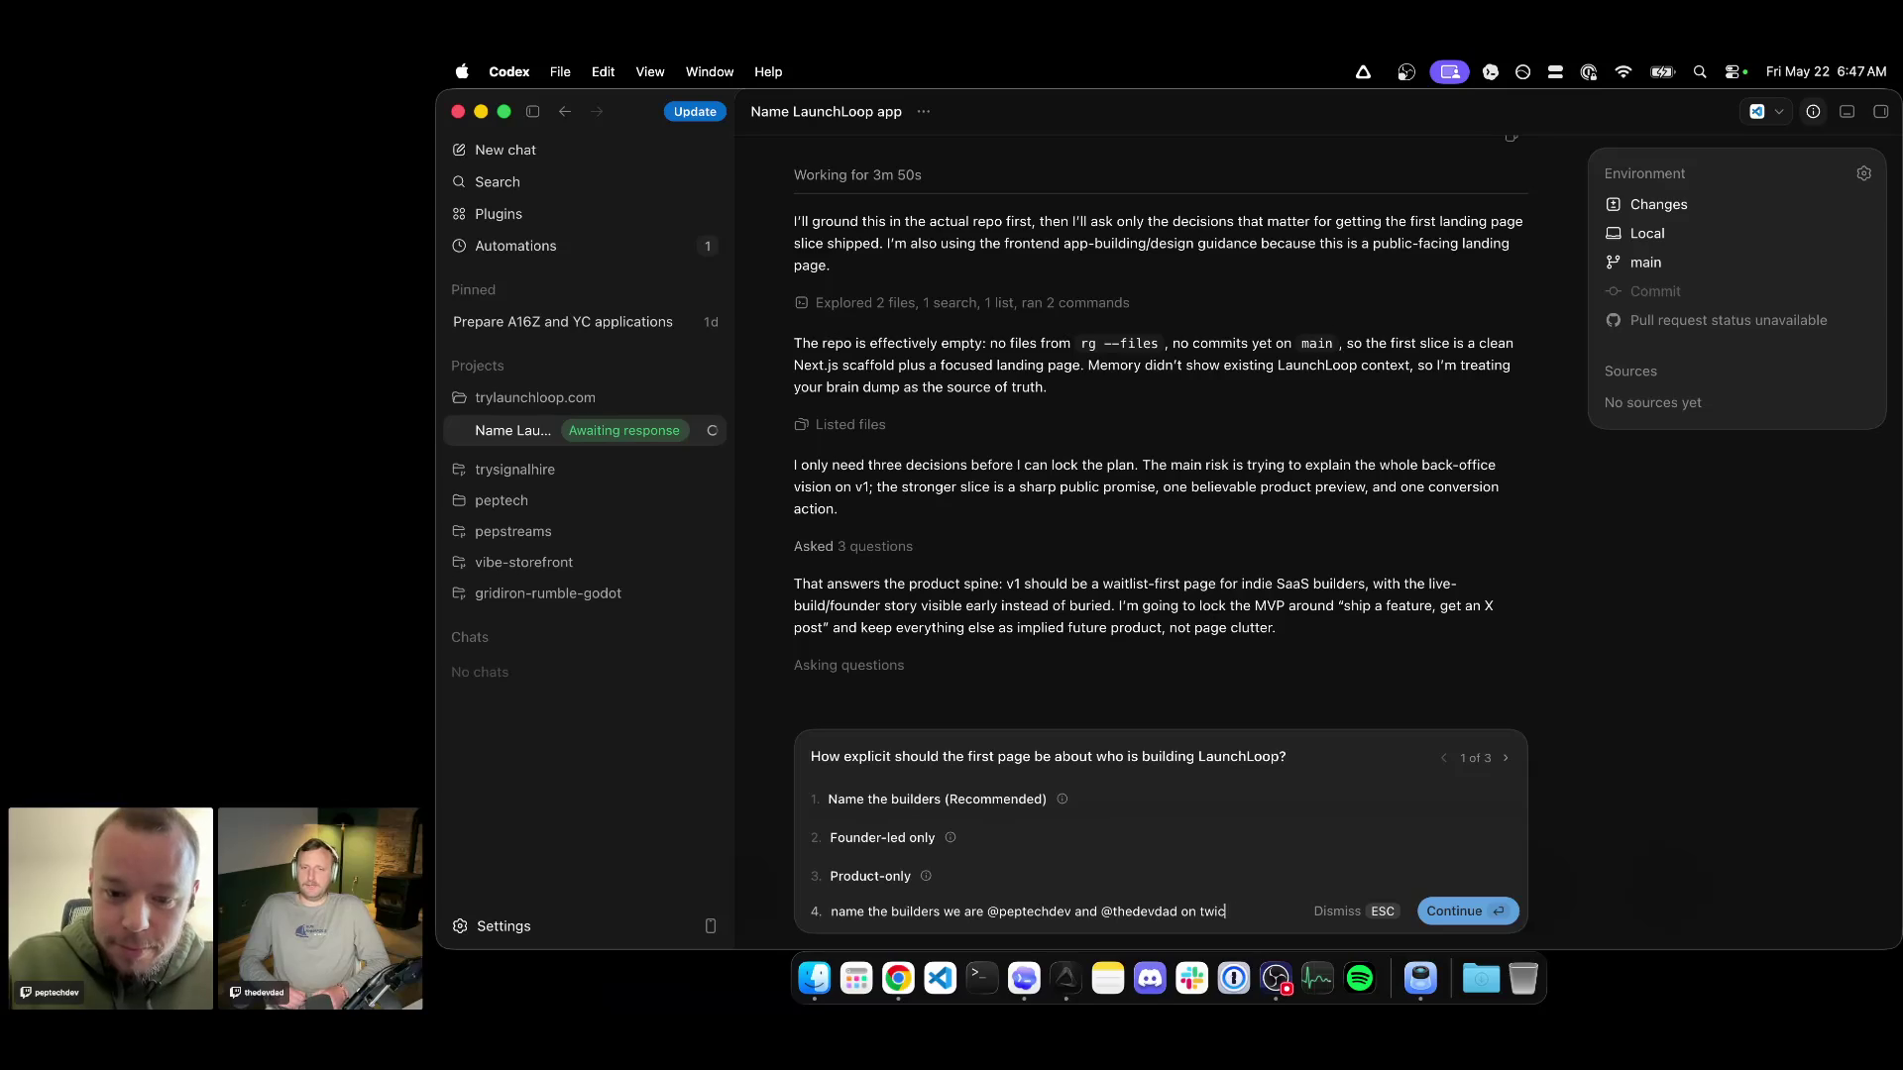
key("BackSpace")
key("BackSpace")
key("BackSpace")
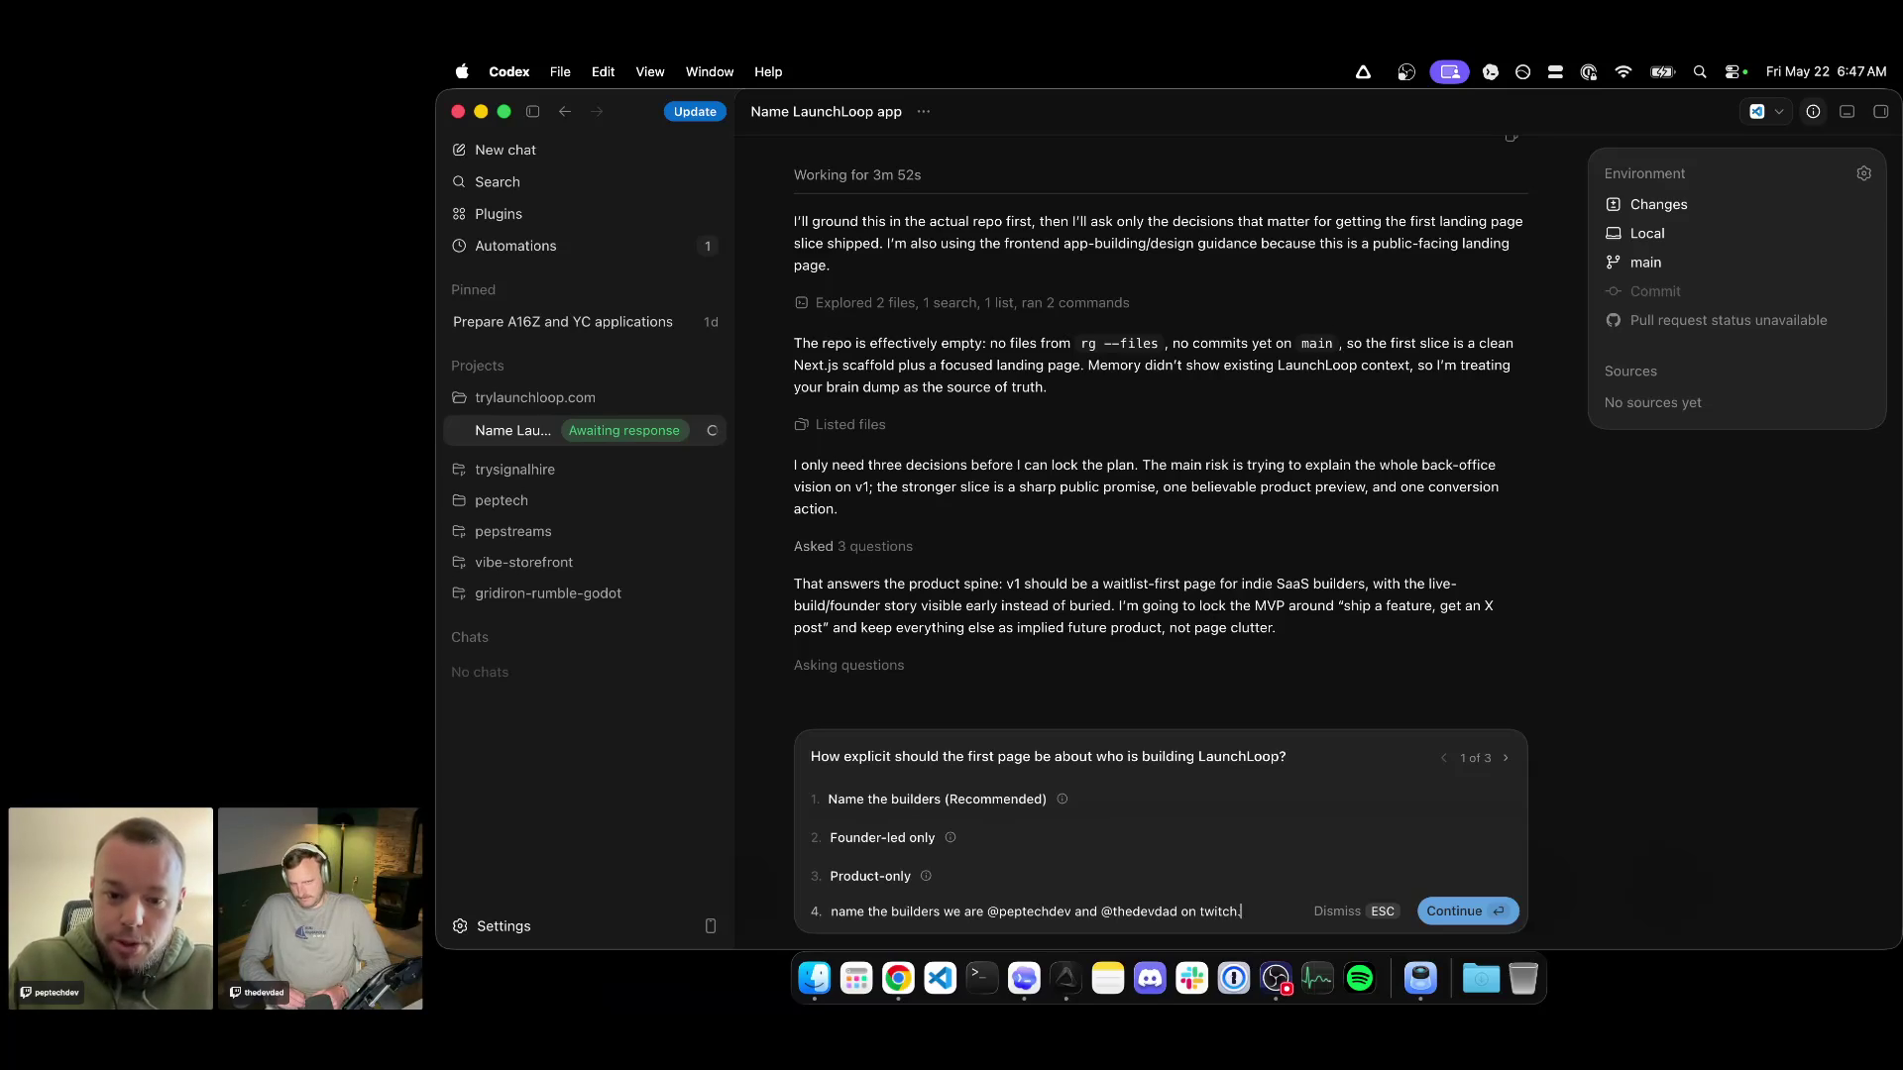
type(" we are founders and long")
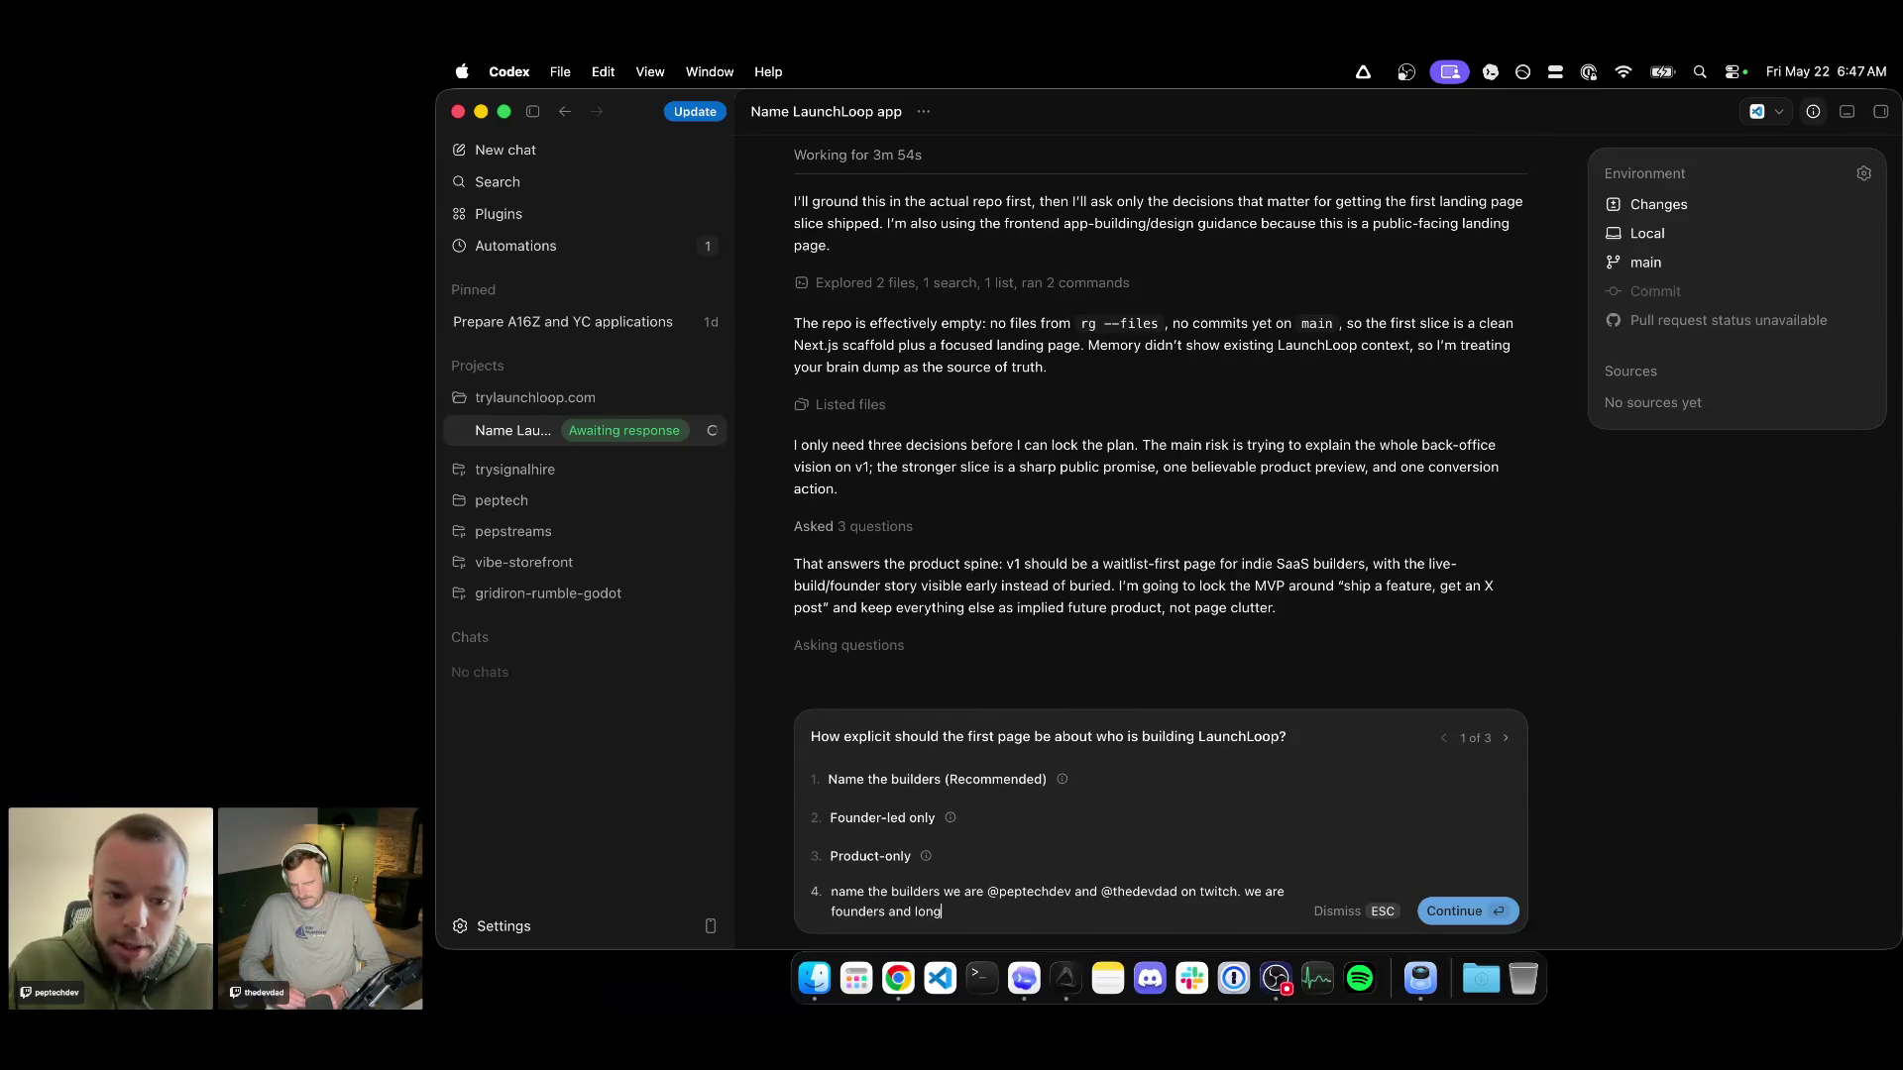
type(" time freinds / builders ")
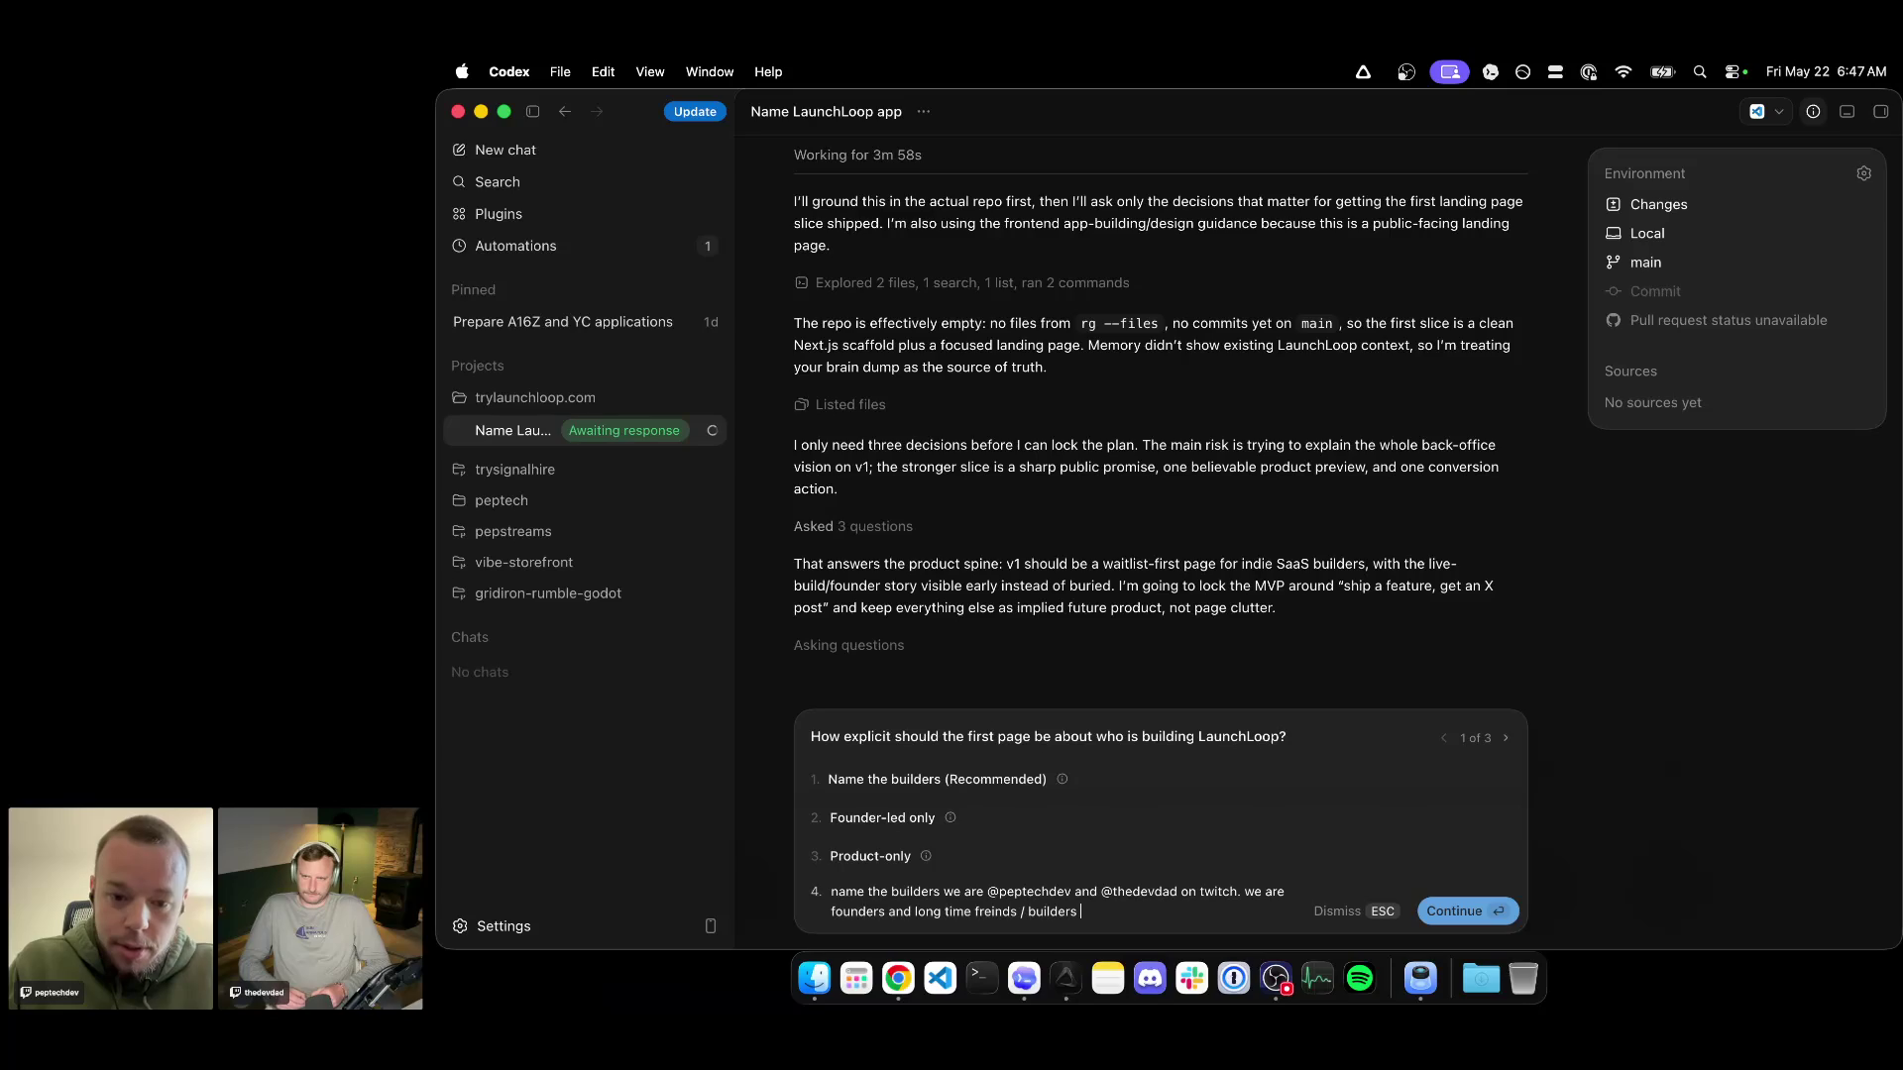
type("/ etc. we go WAY ba")
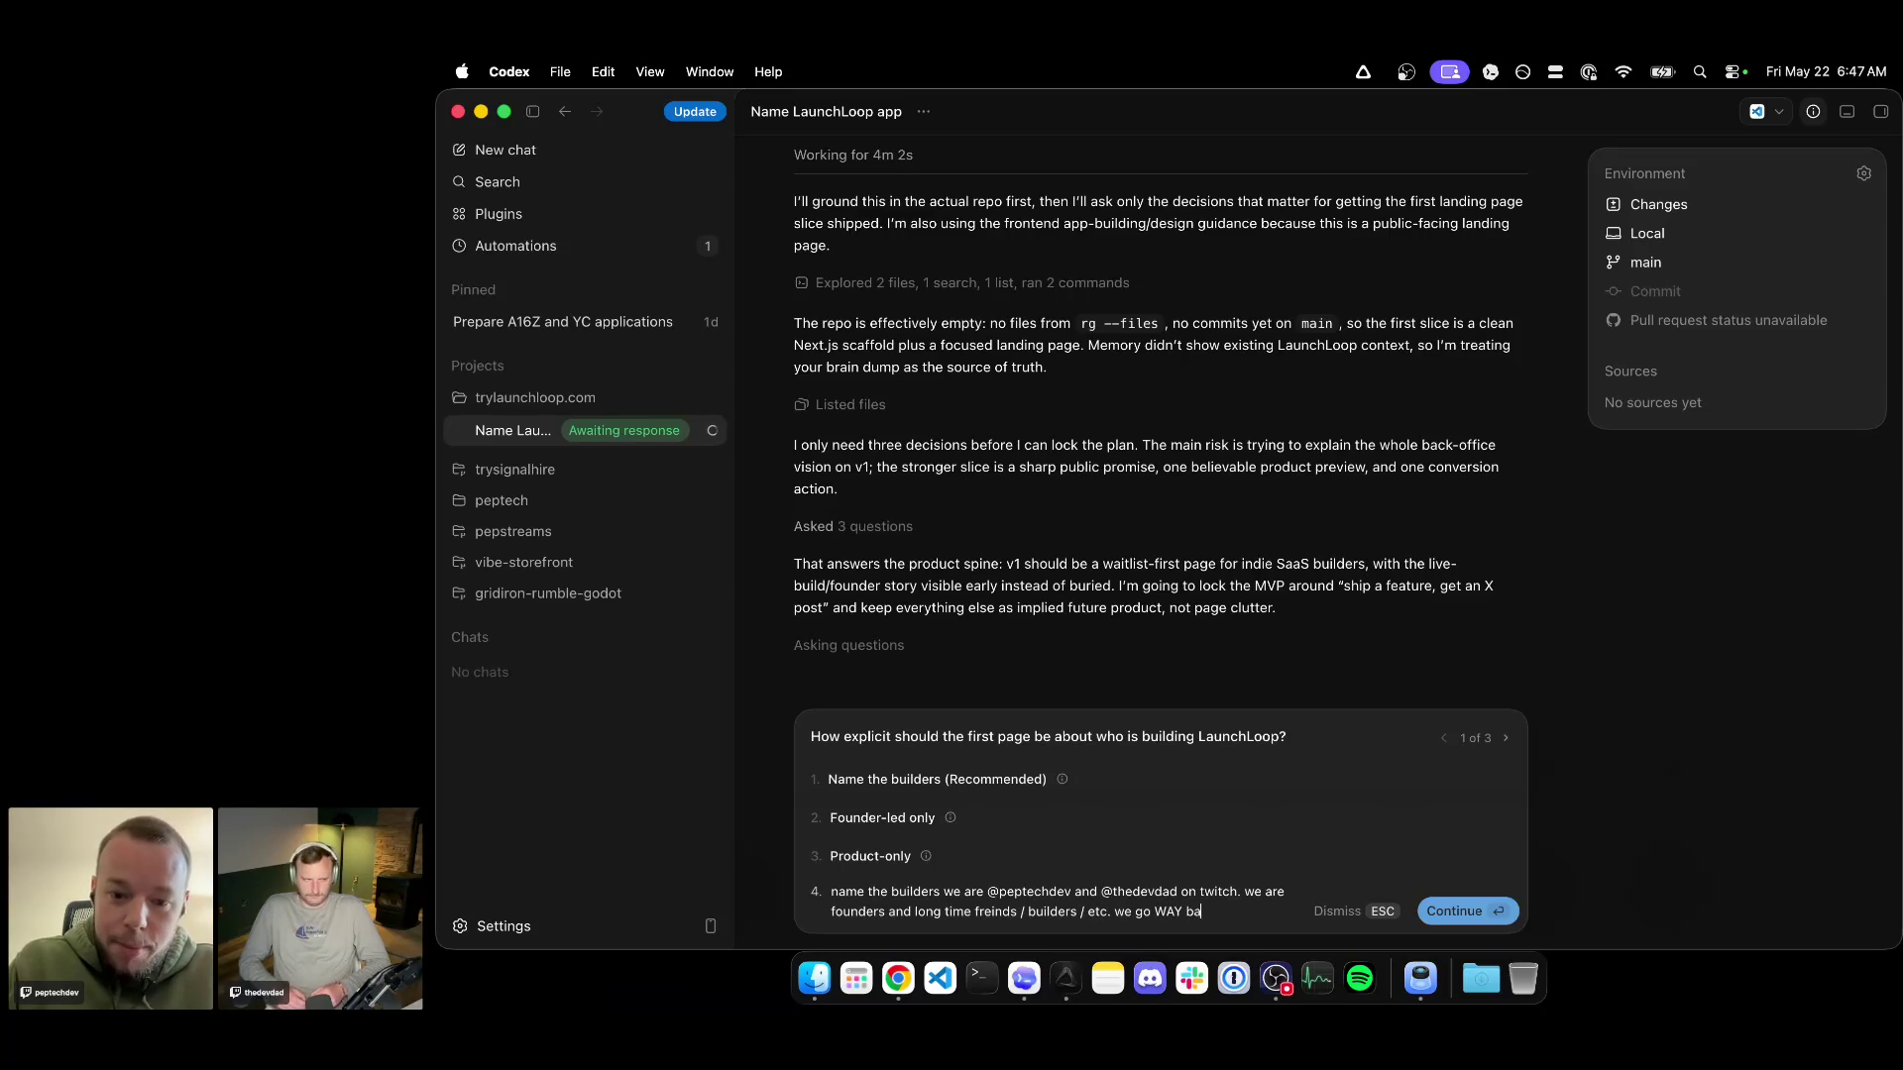
type("ck")
key("Return")
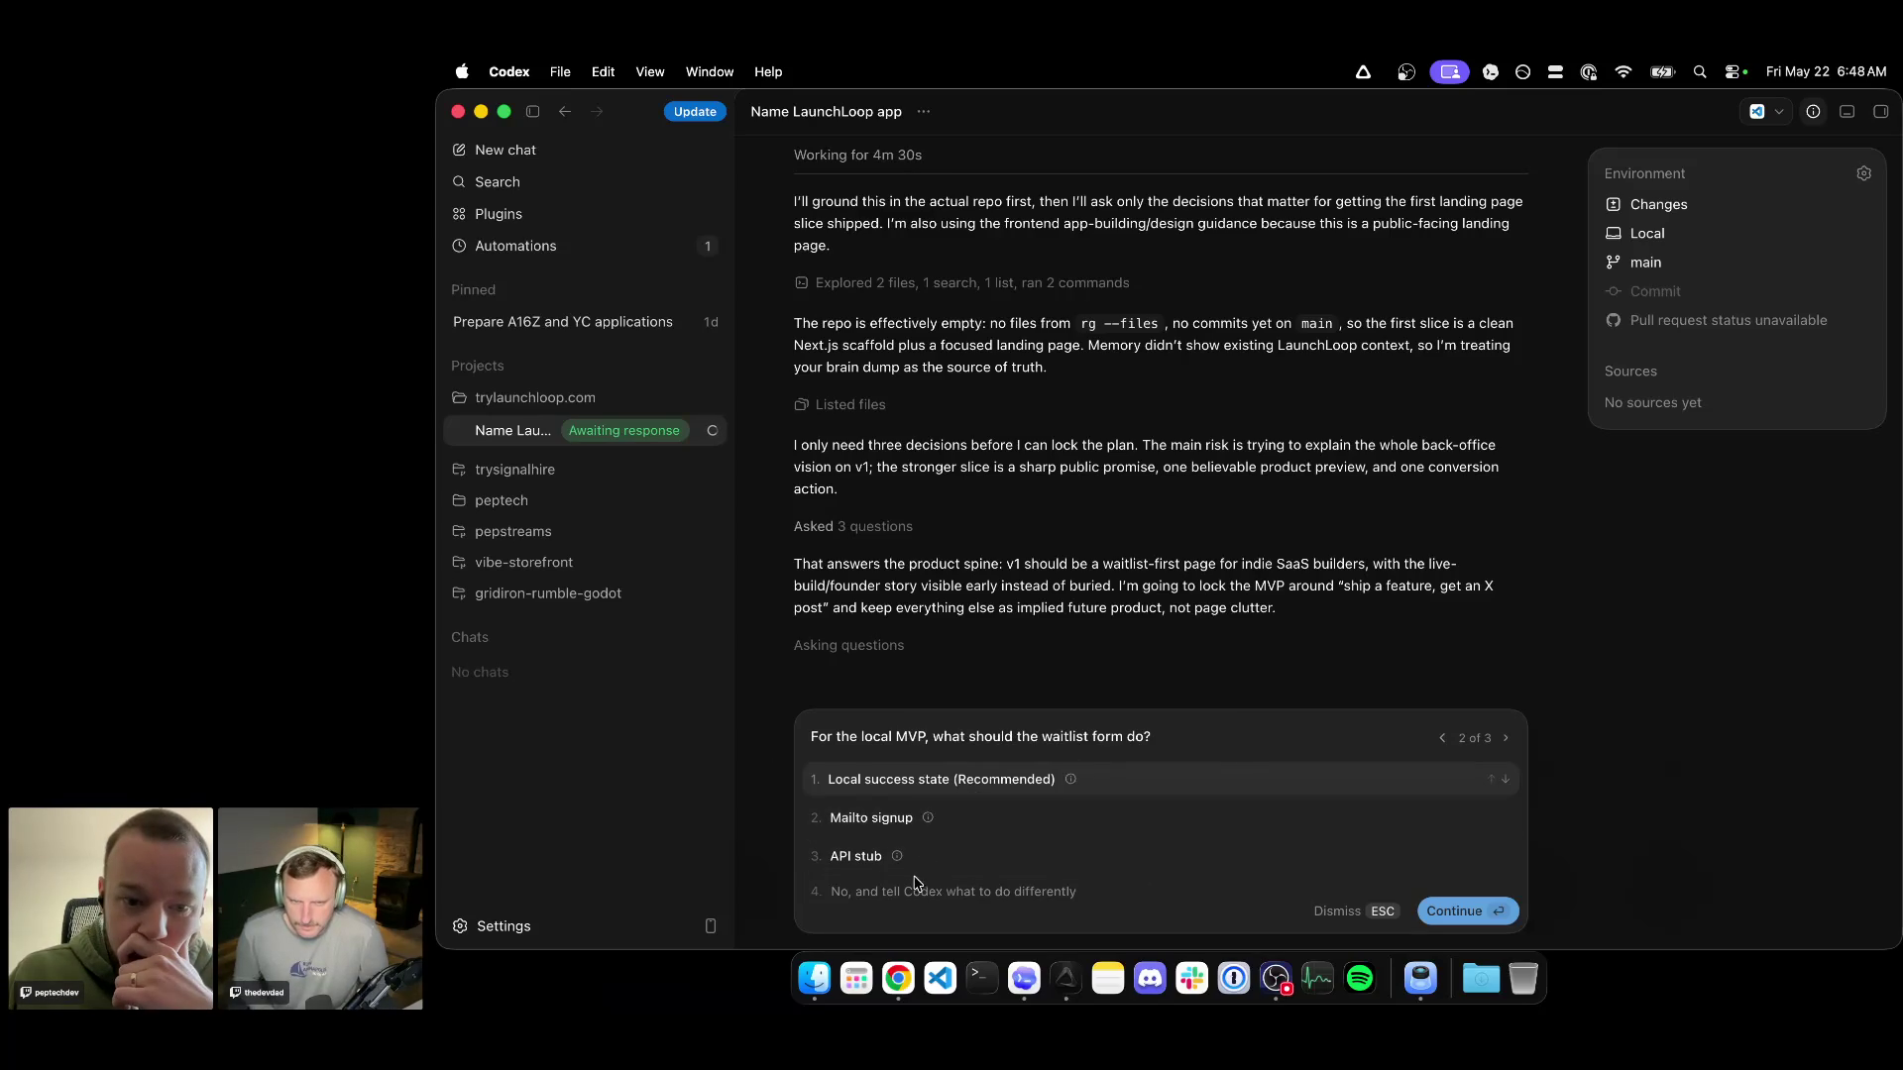
mouse_move(897, 857)
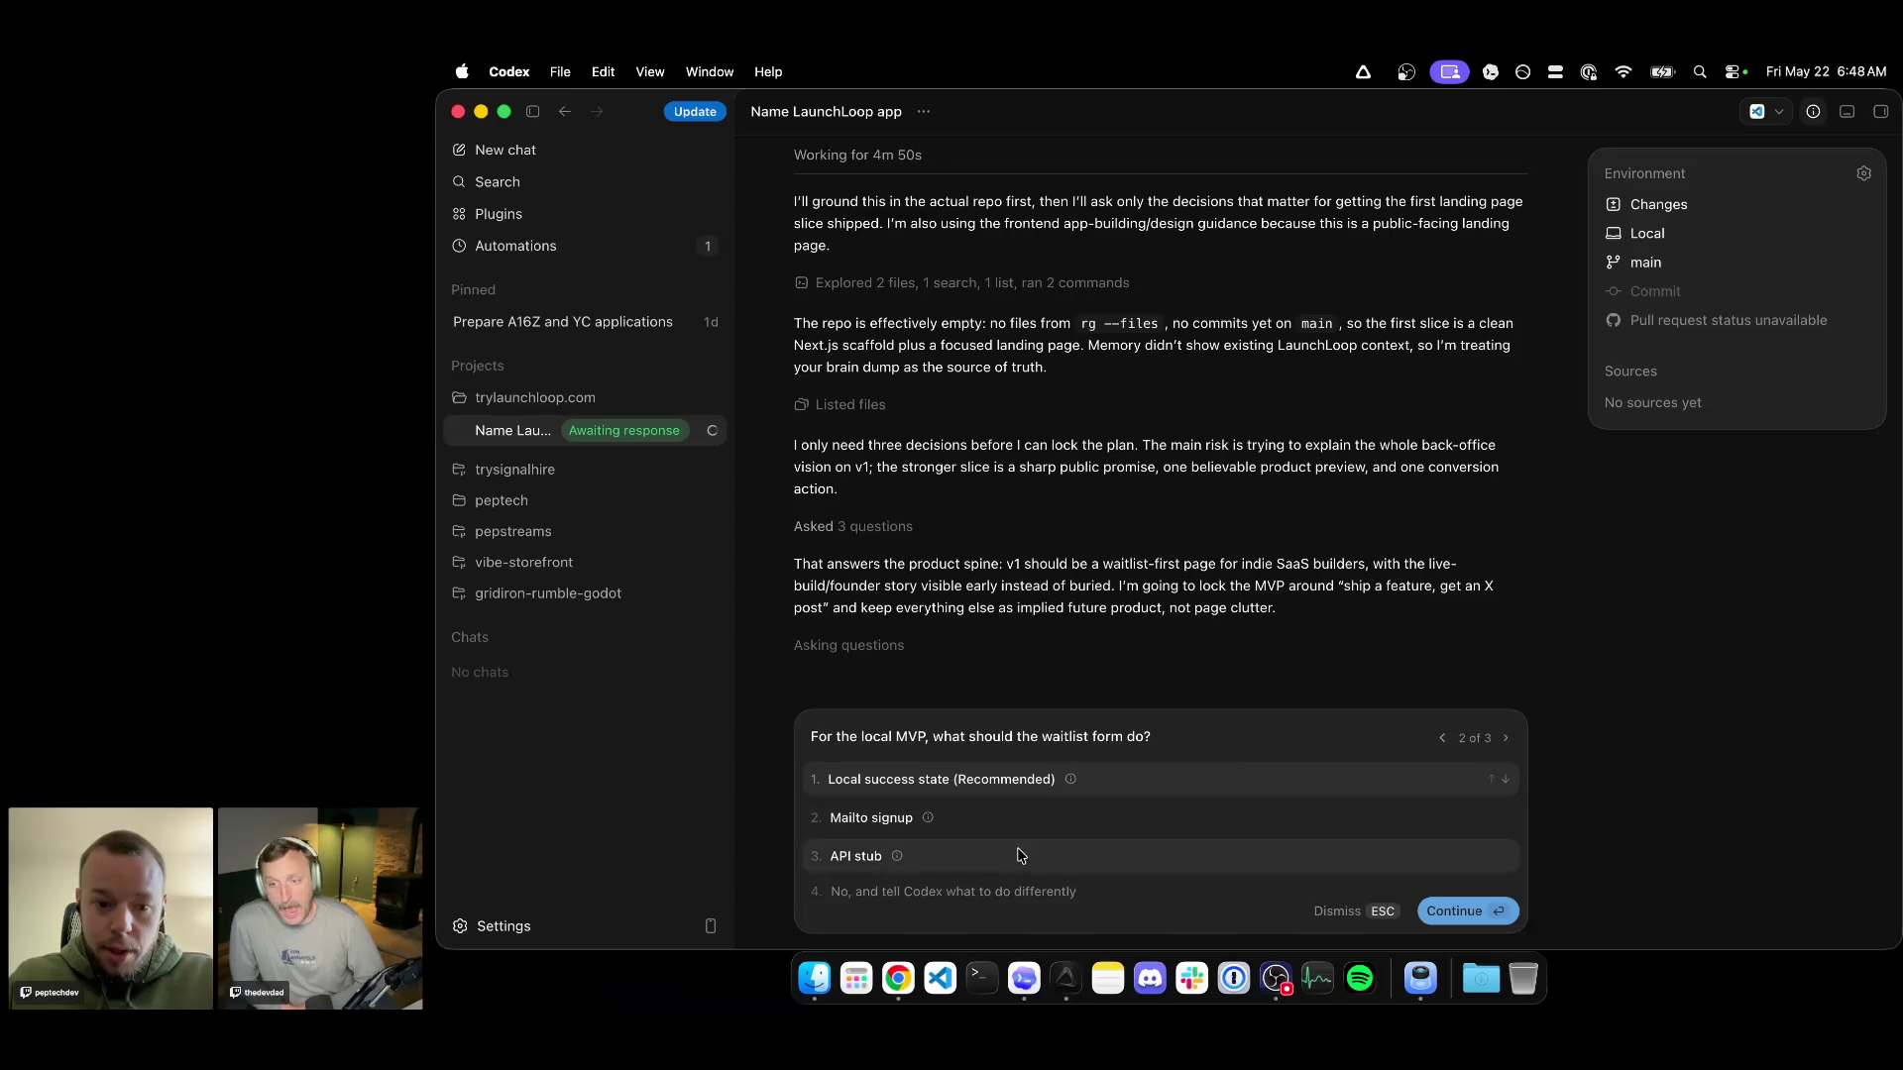
Answer that the waitlist only needs the fastest path to MVP and pick the commit-to-X-post preview.
left_click(992, 889)
type("fastest")
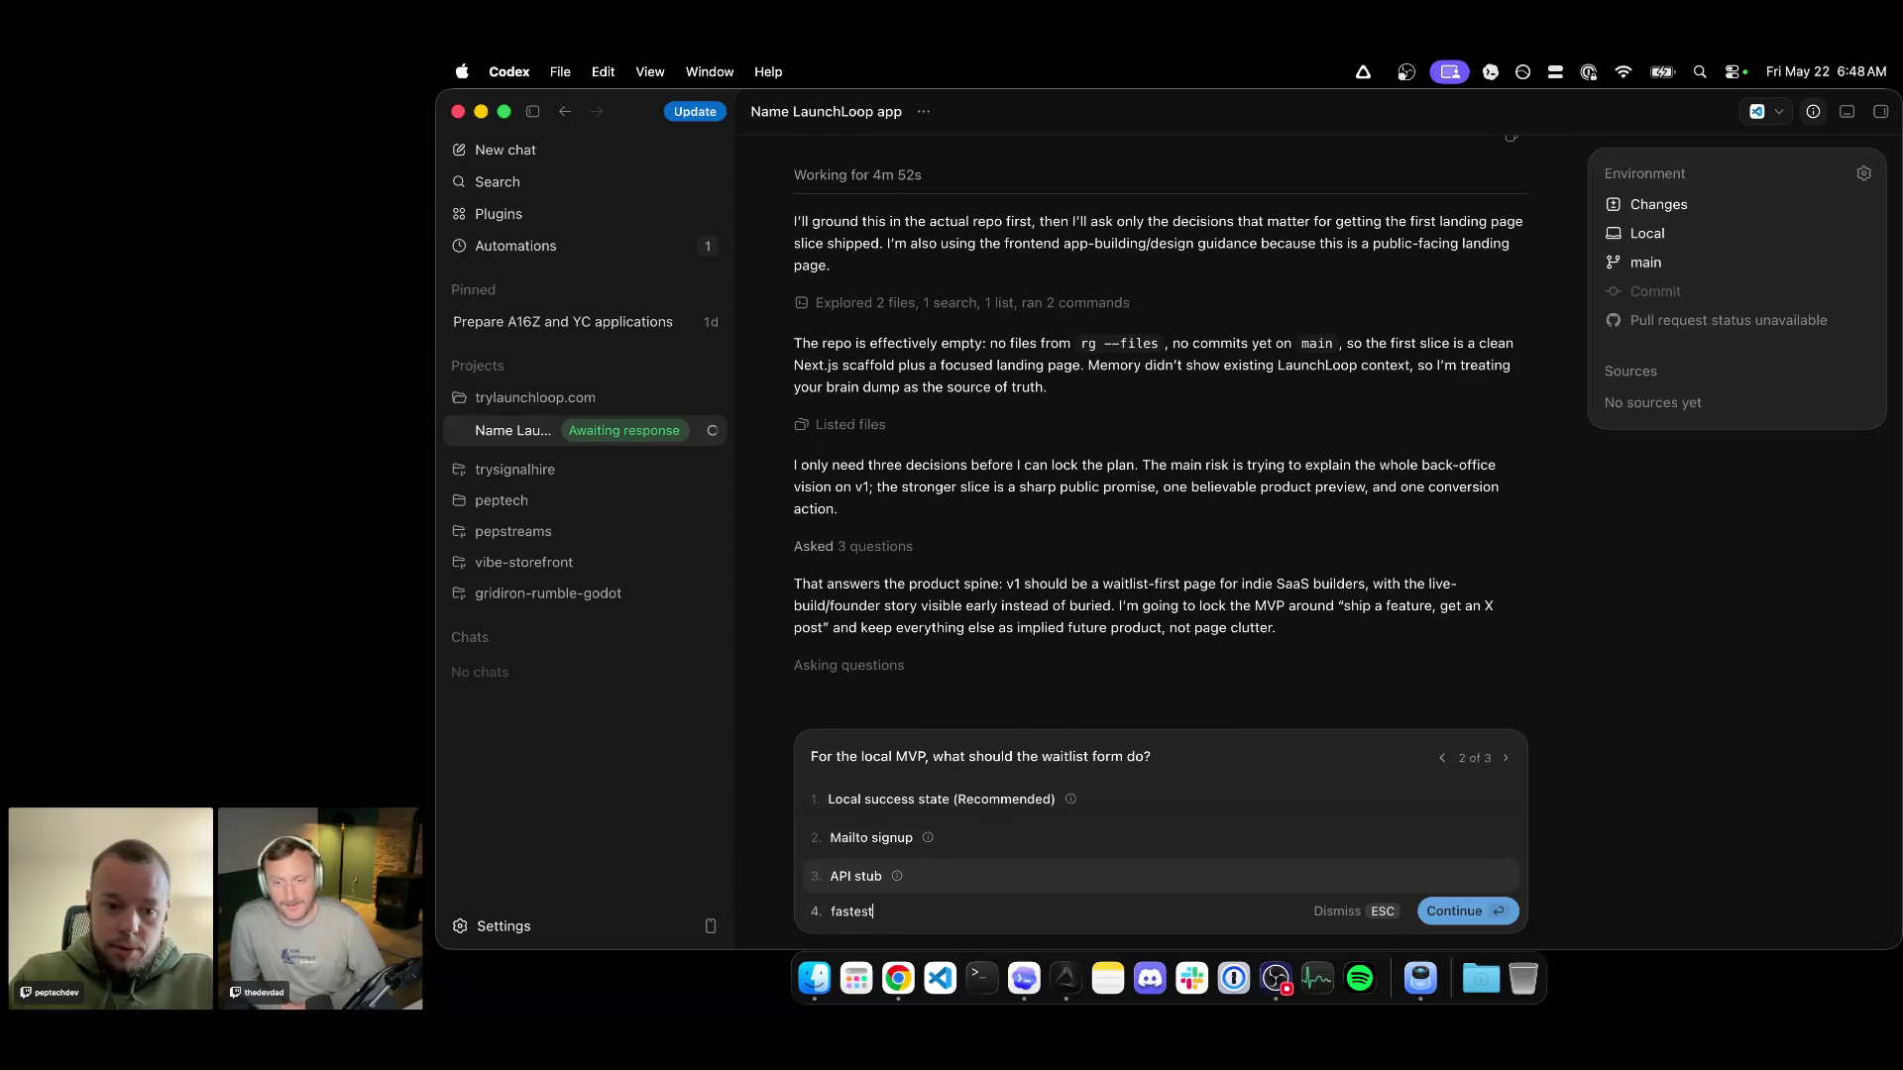
type(" to get to mvp - wa")
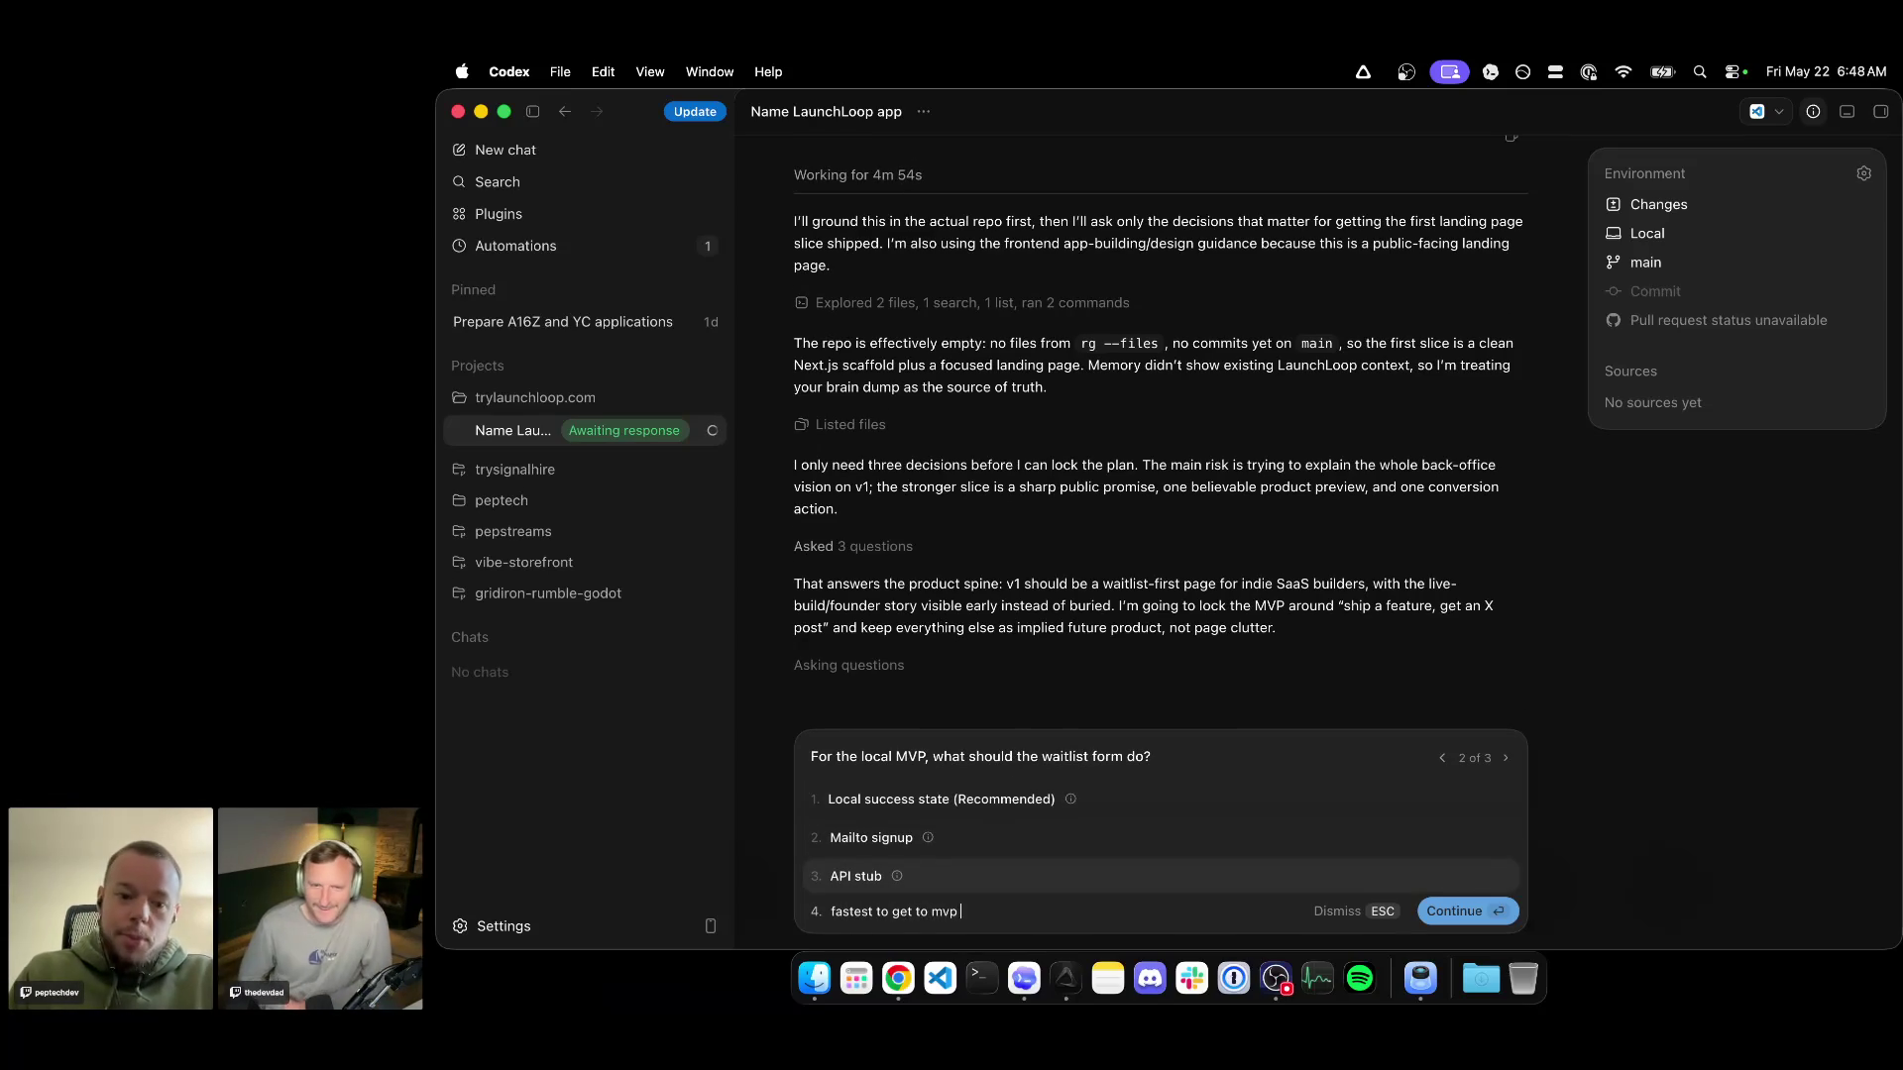
type("itlsit doesn't h")
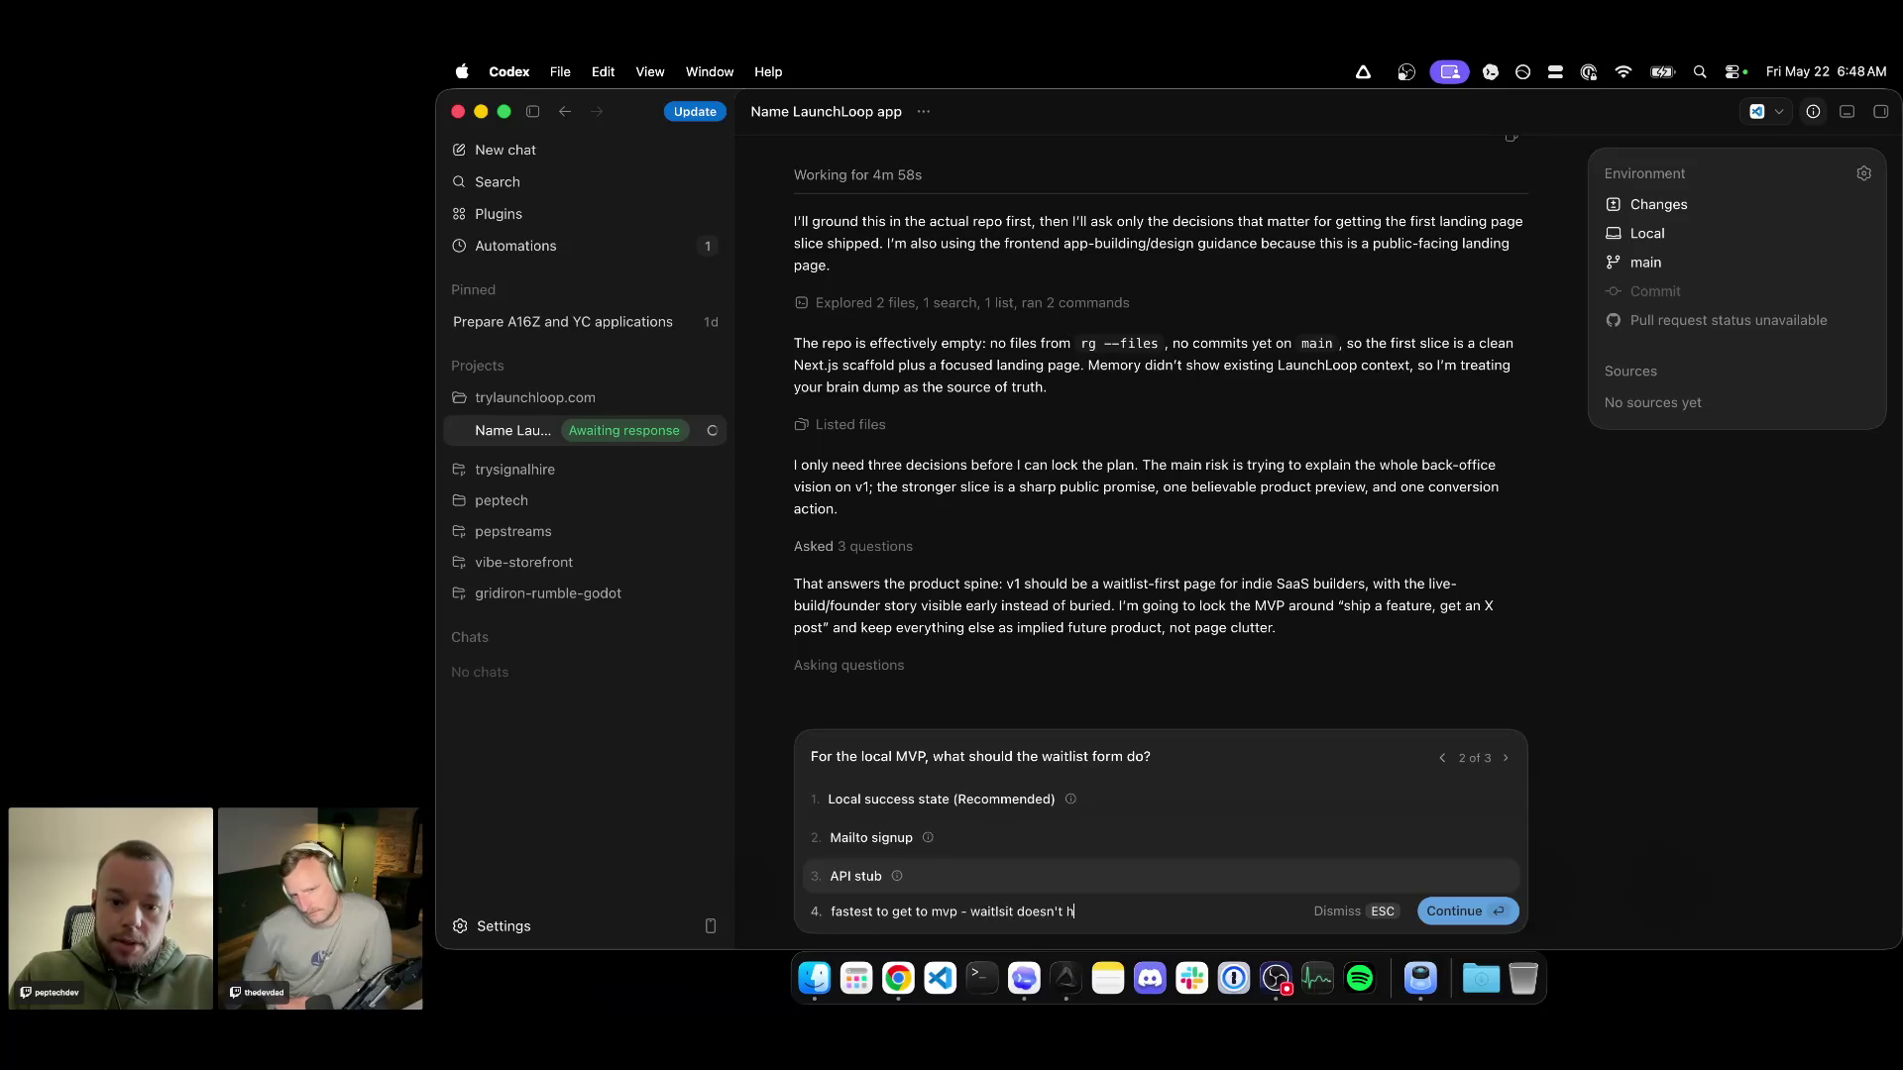
type("ave to be full")
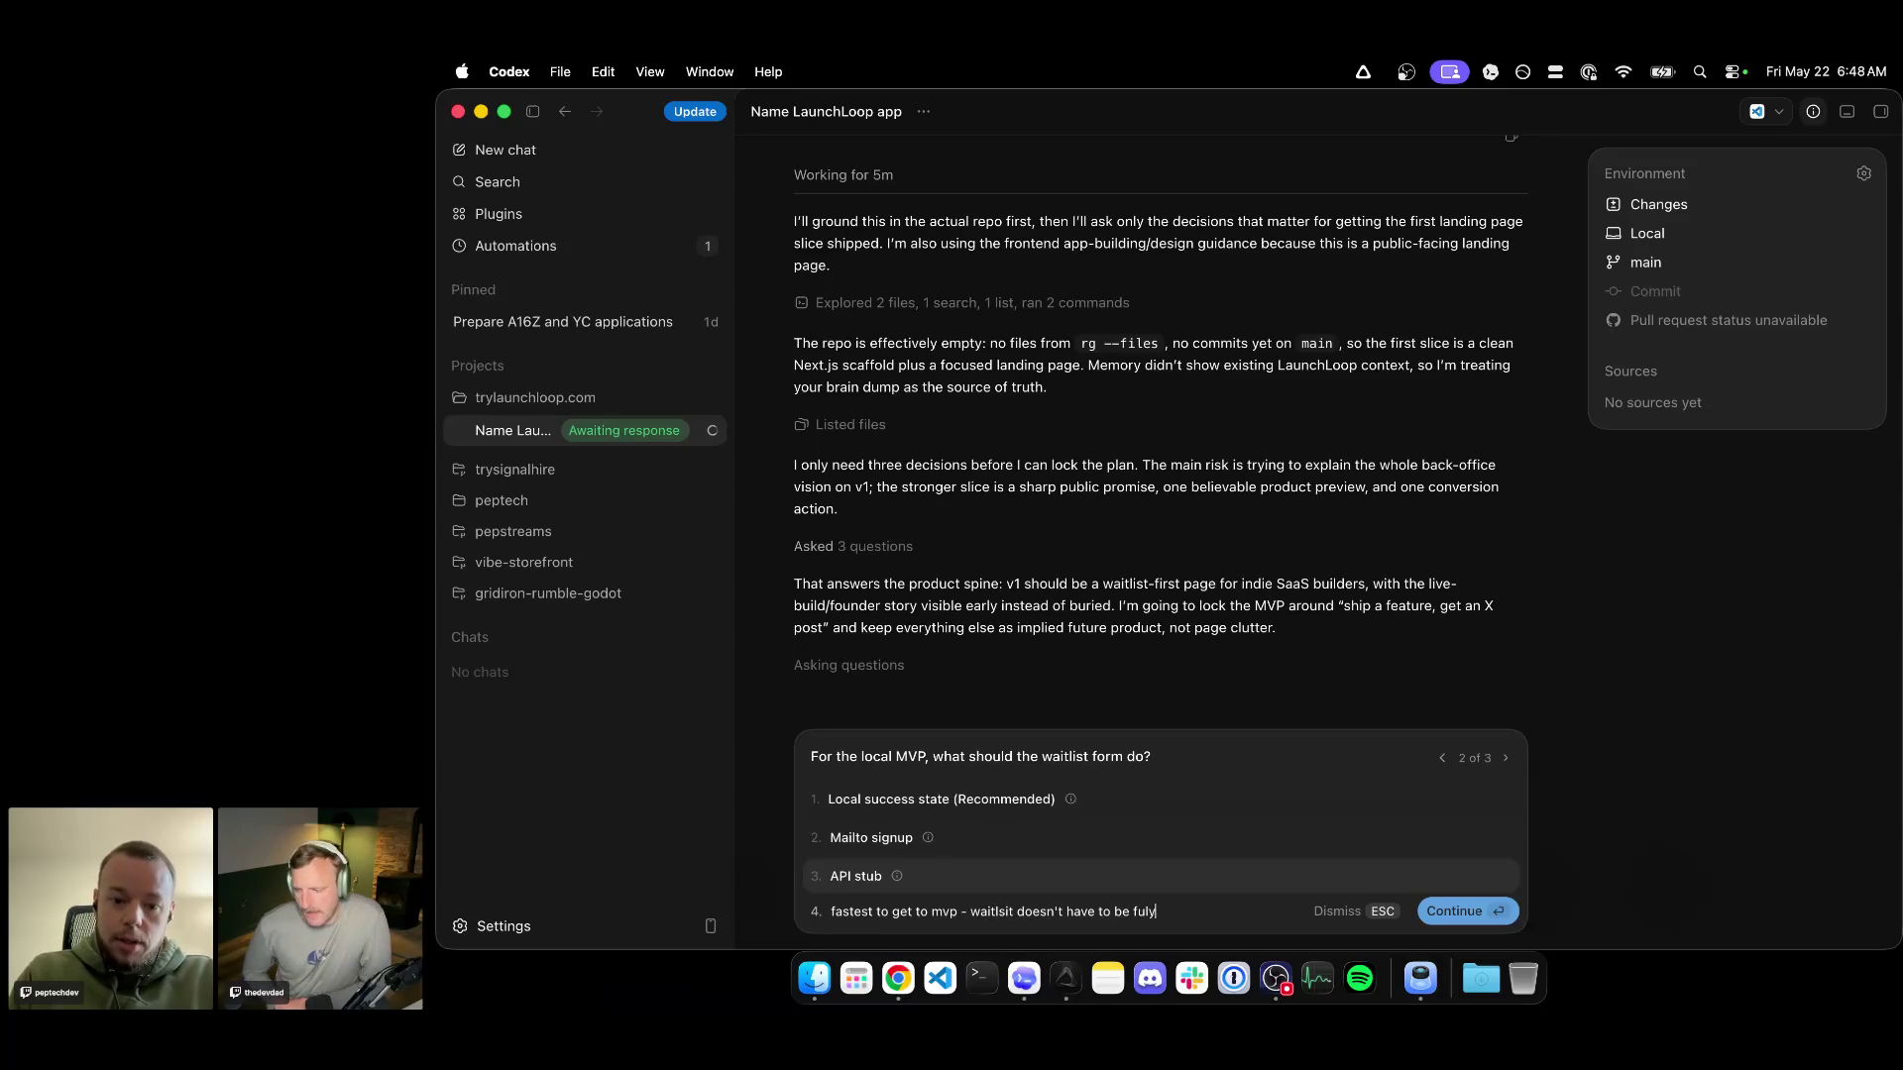
key("BackSpace")
key("BackSpace")
key("BackSpace")
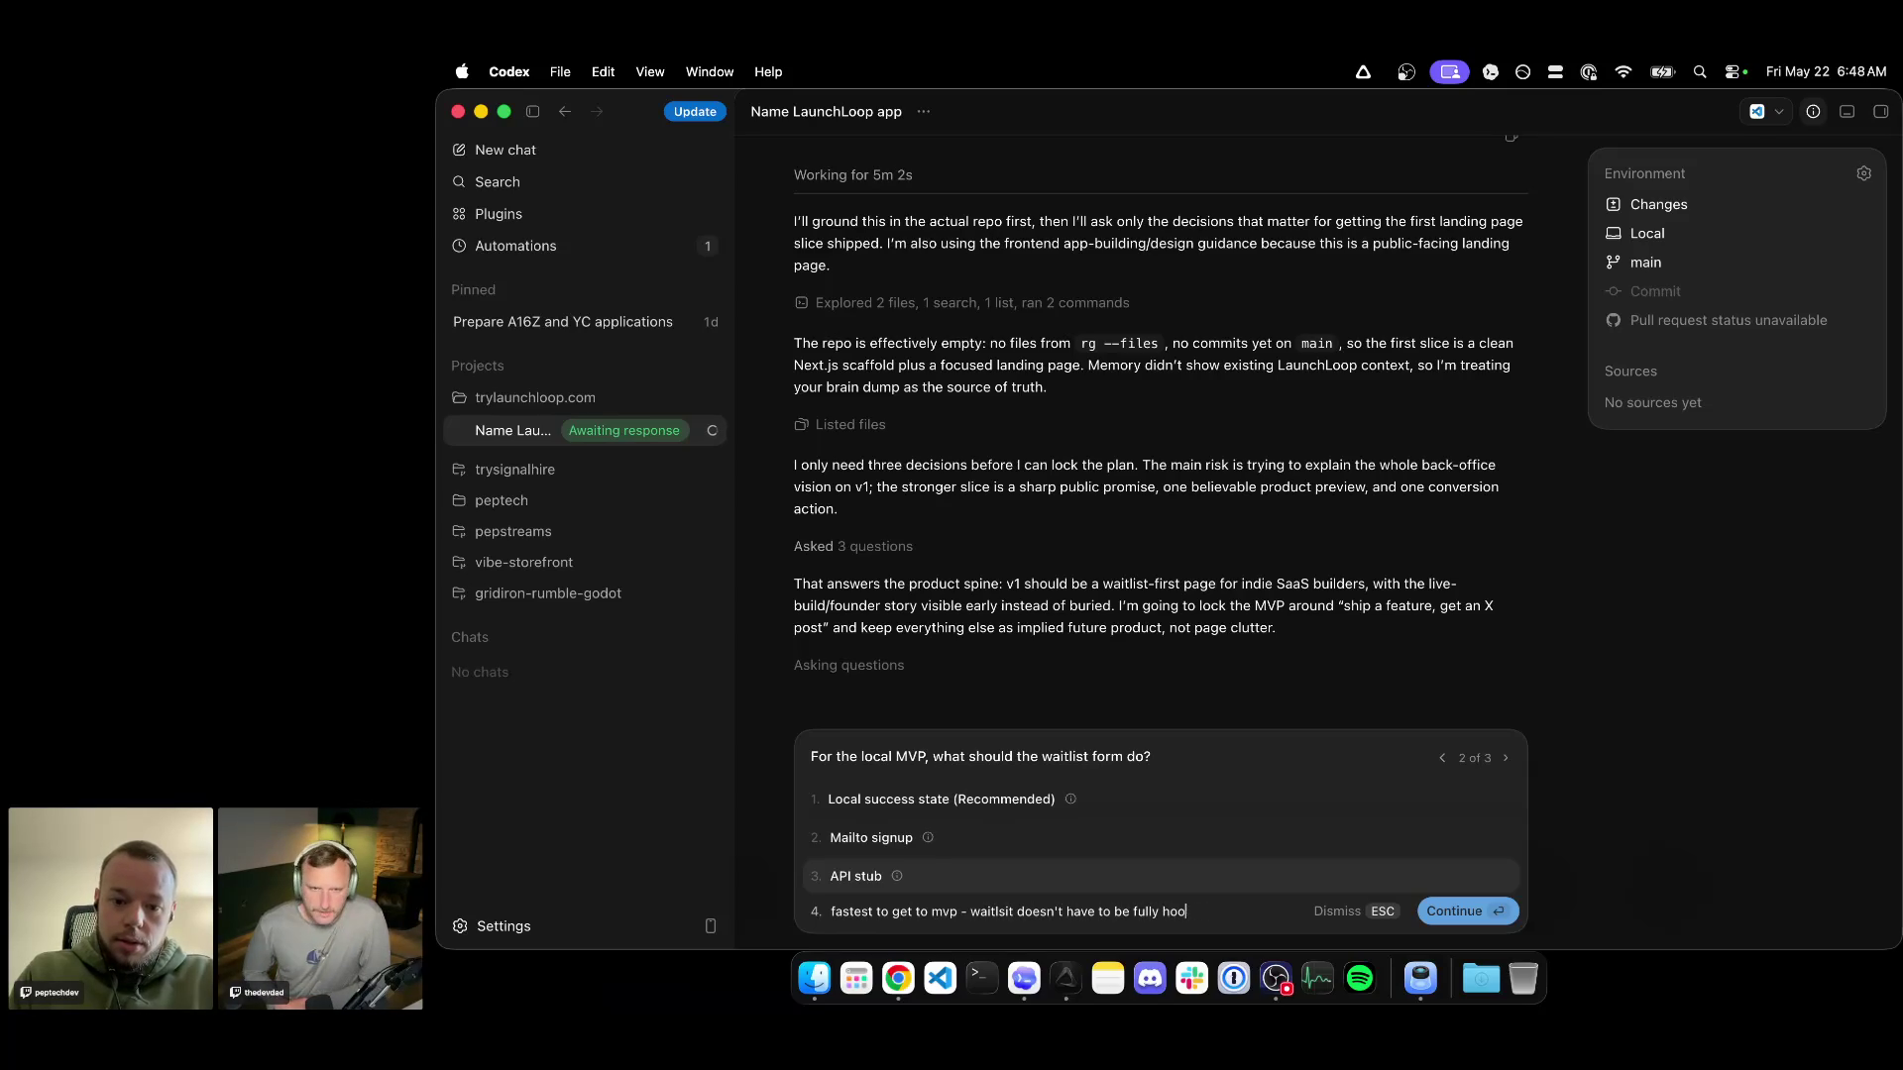
key("Return")
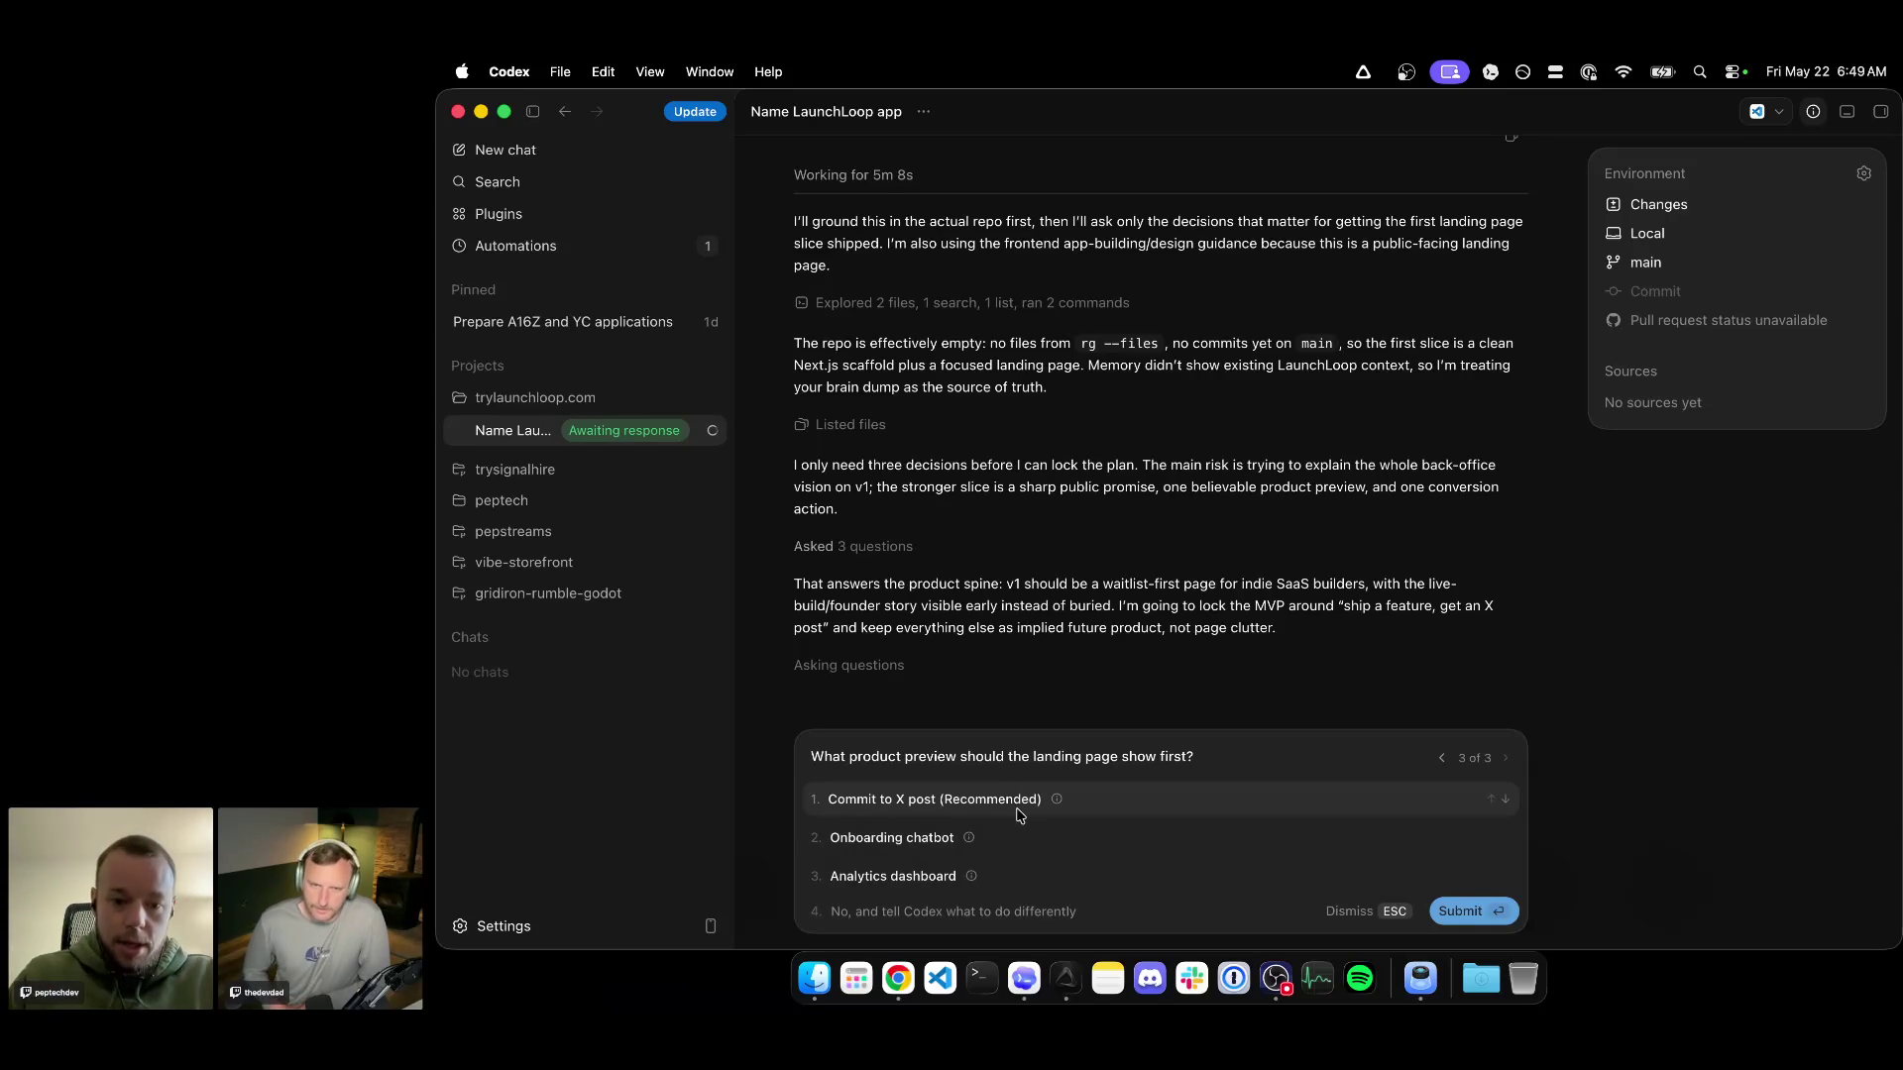
left_click(1081, 806)
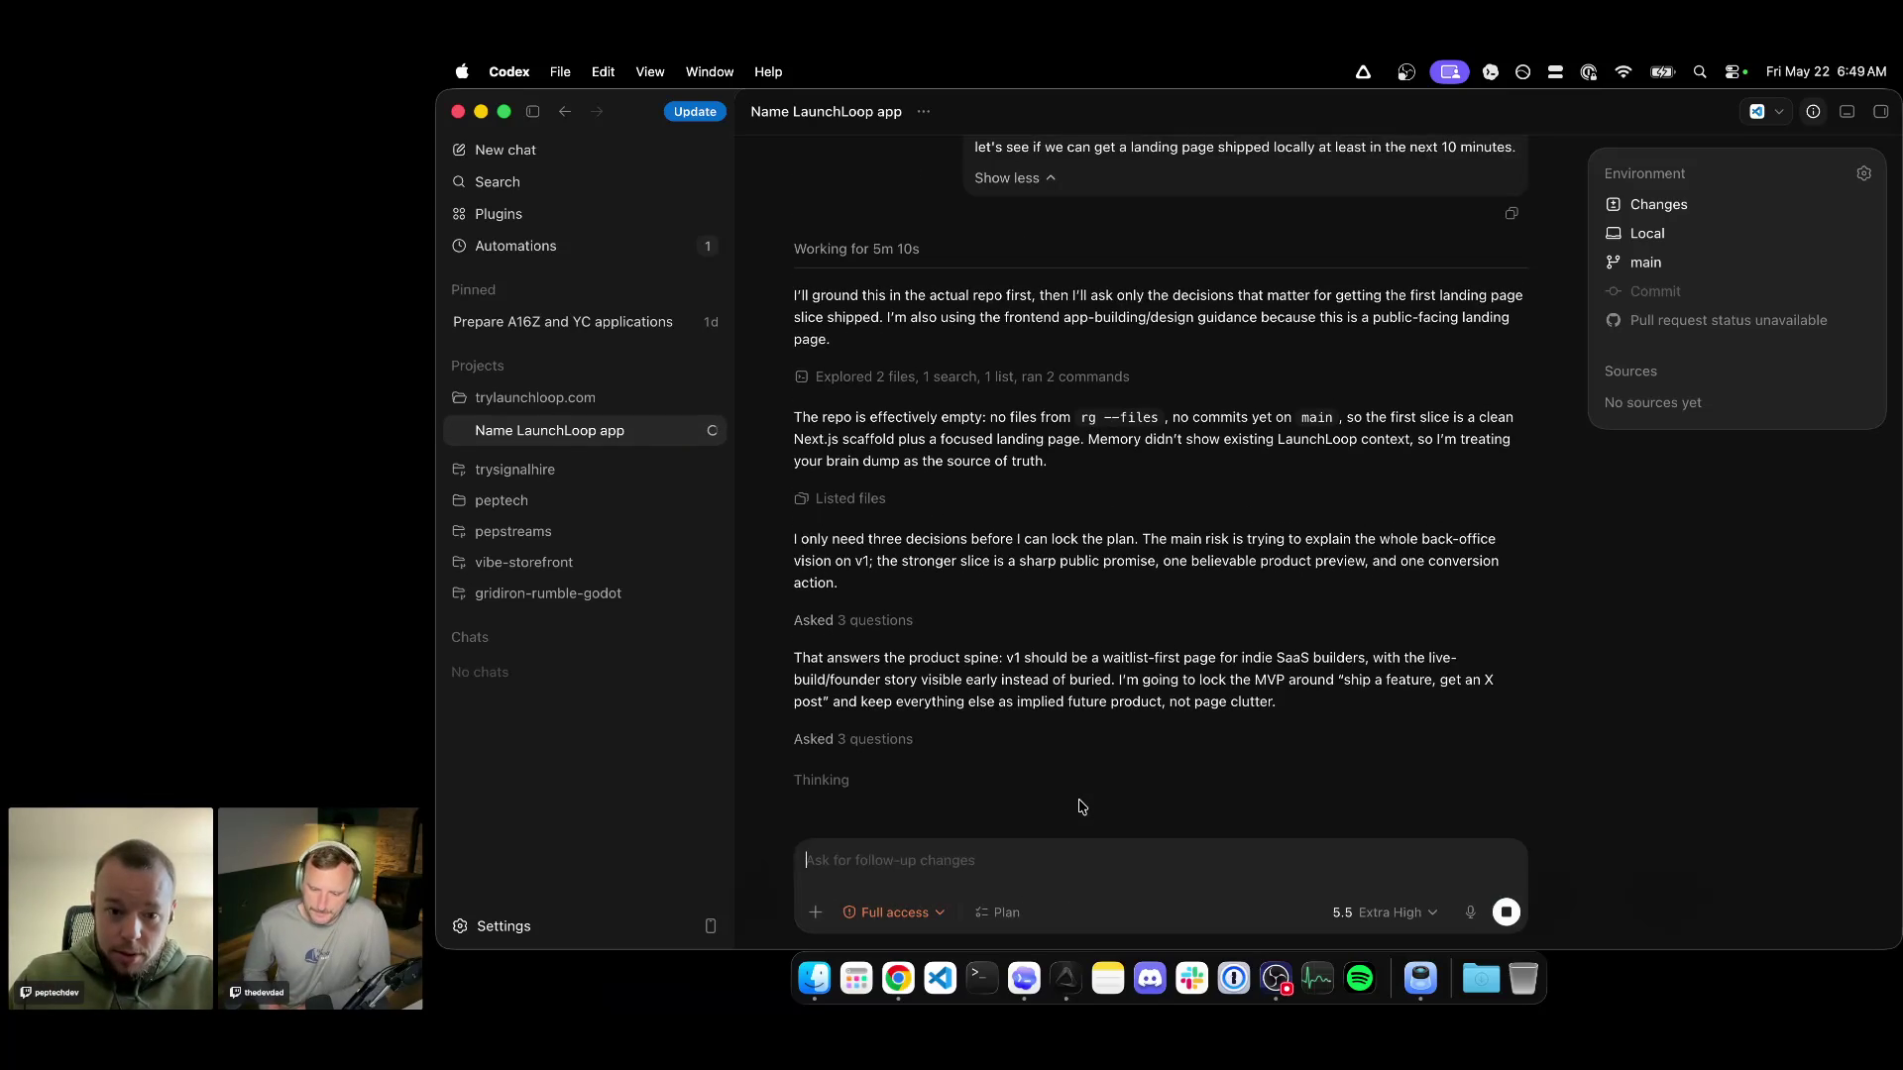
Dictate and queue a follow-up asking that the MVP offer only log in with X.
left_click(1469, 912)
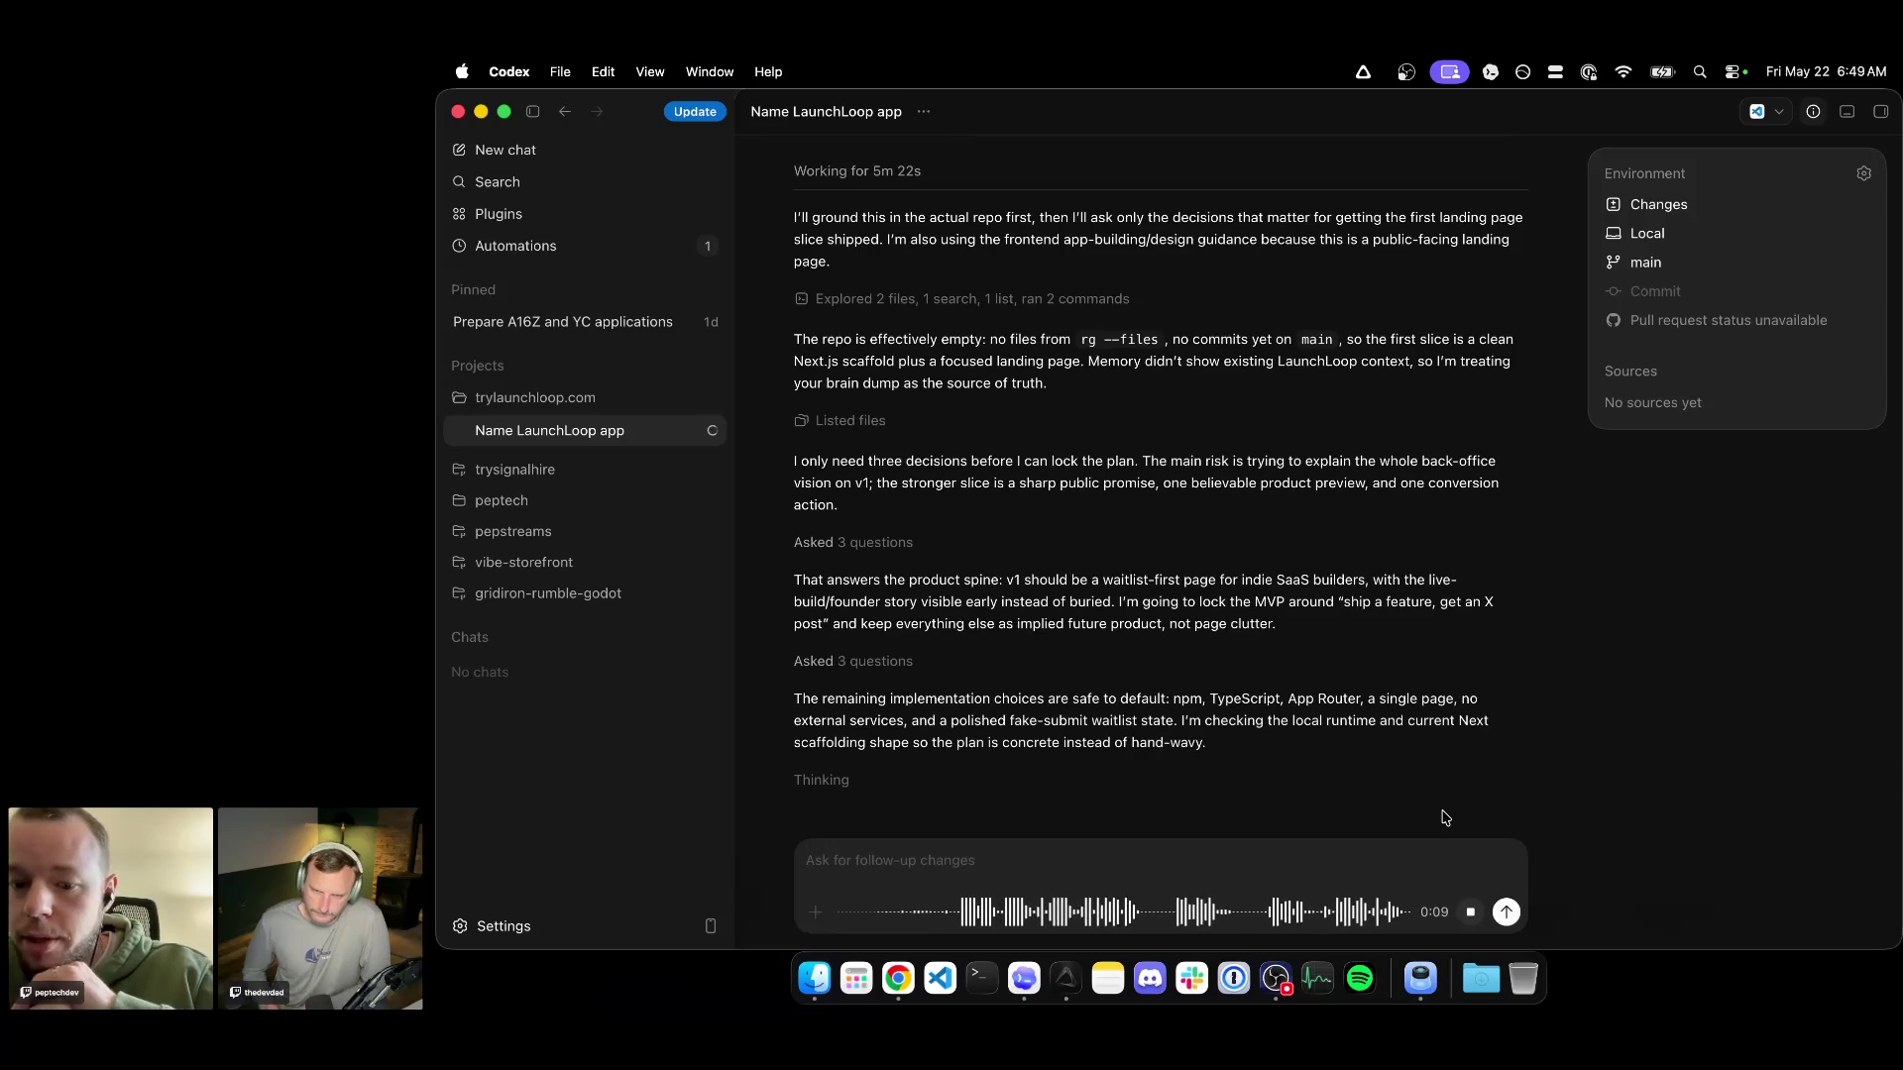
left_click(1506, 914)
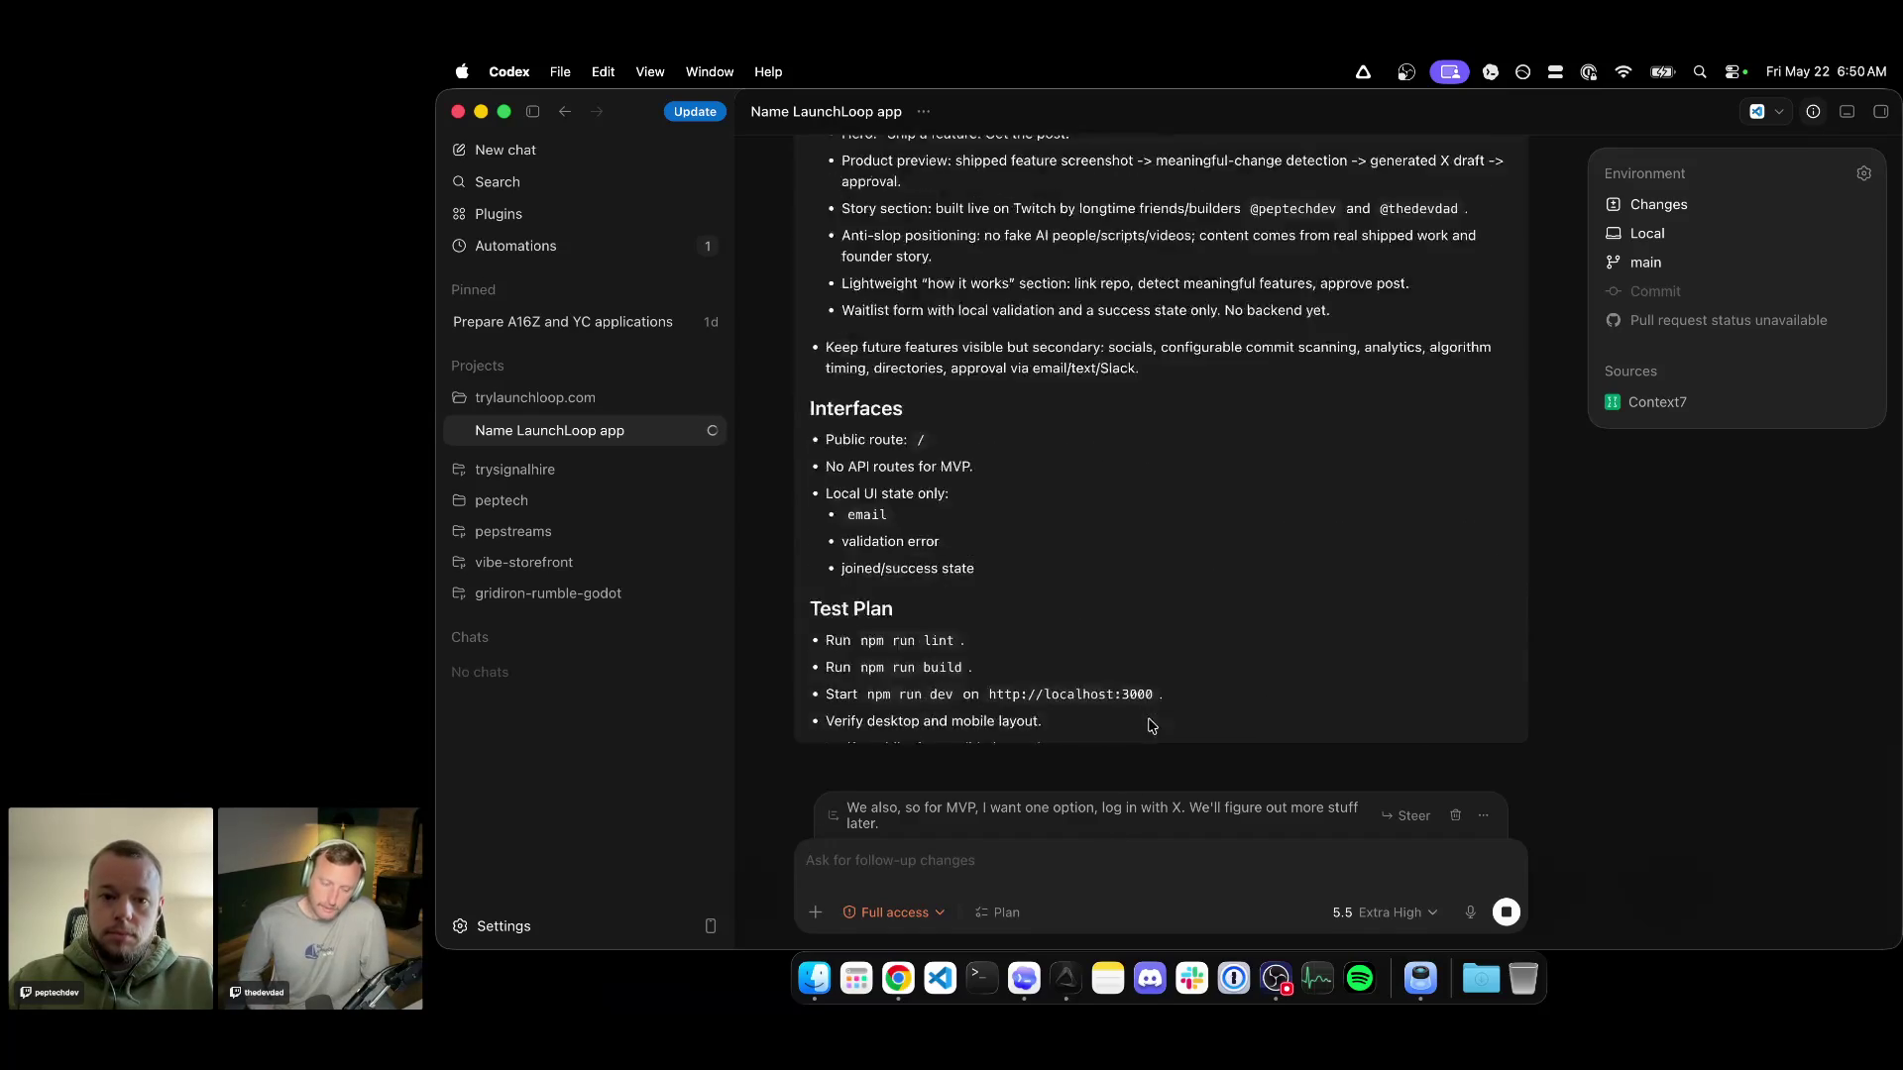
scroll(1130, 595, "up", 5)
scroll(1099, 503, "up", 3)
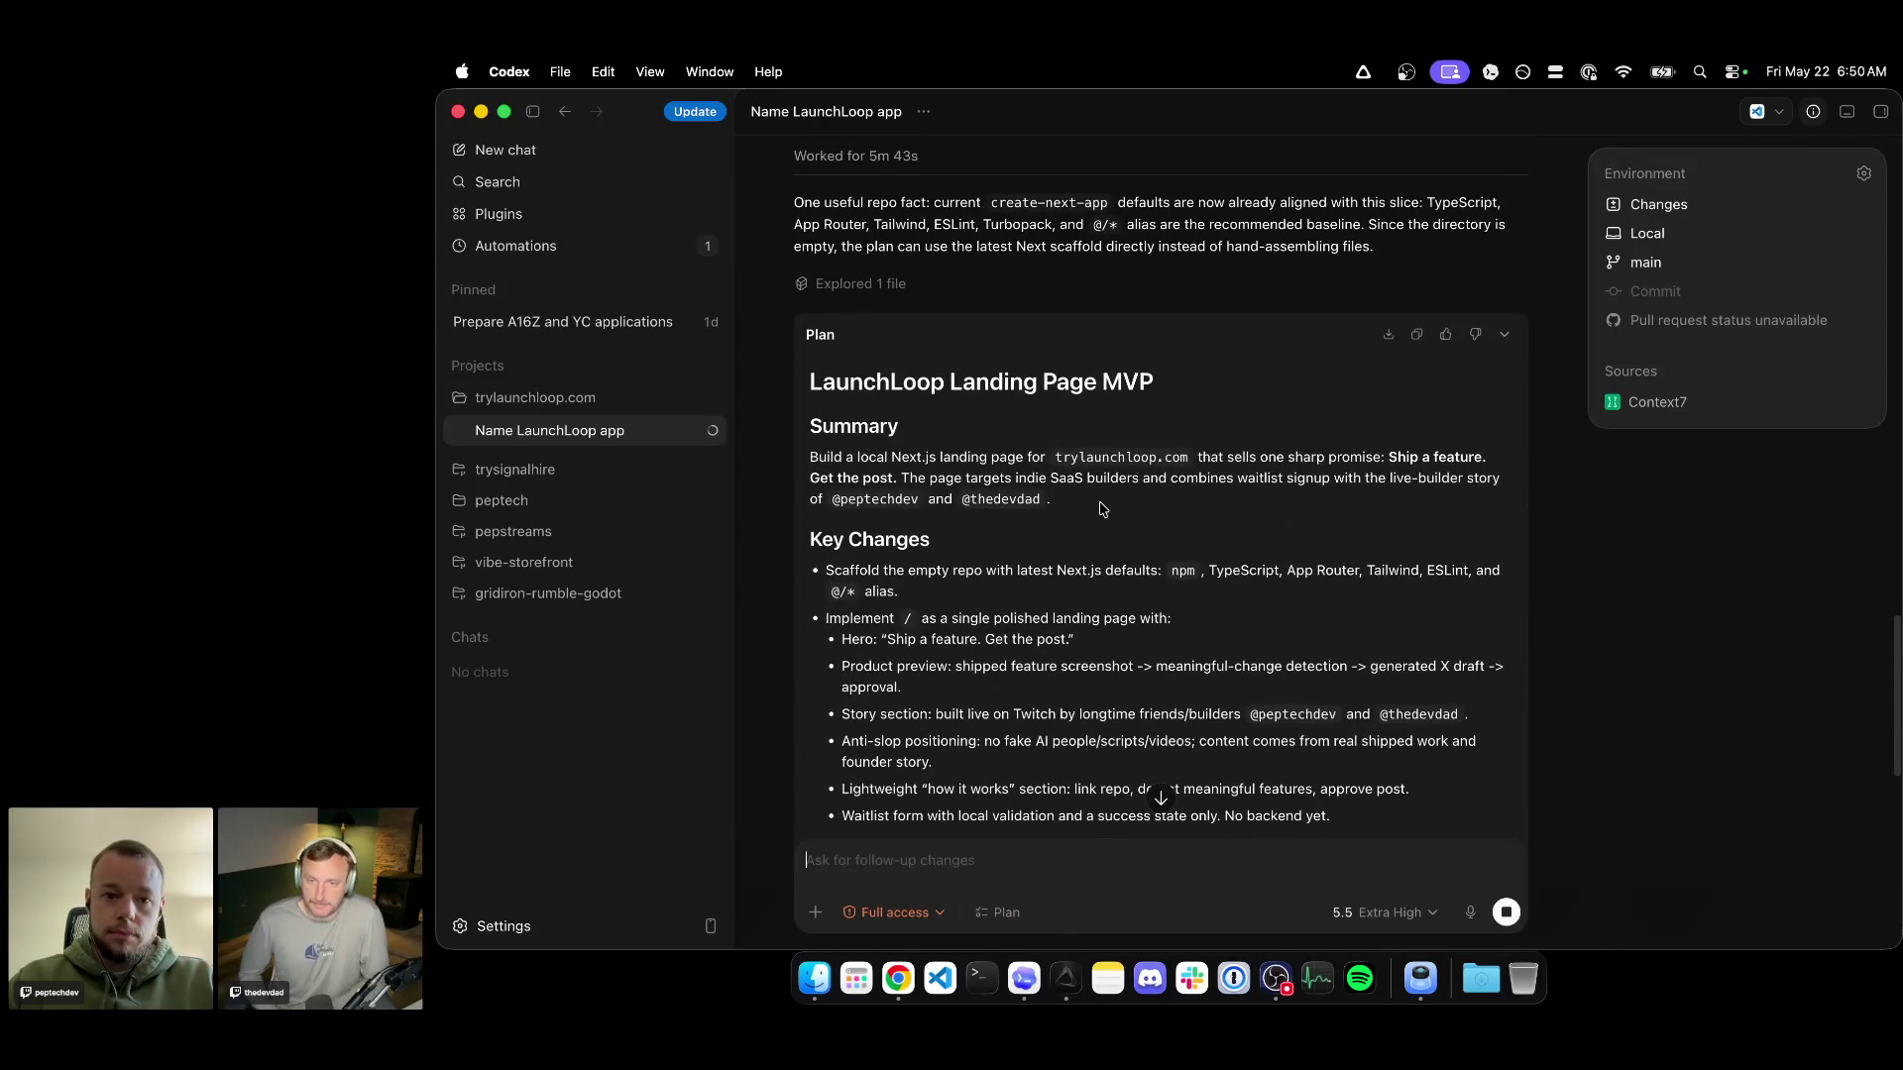
scroll(1104, 536, "up", 10)
scroll(1104, 551, "up", 10)
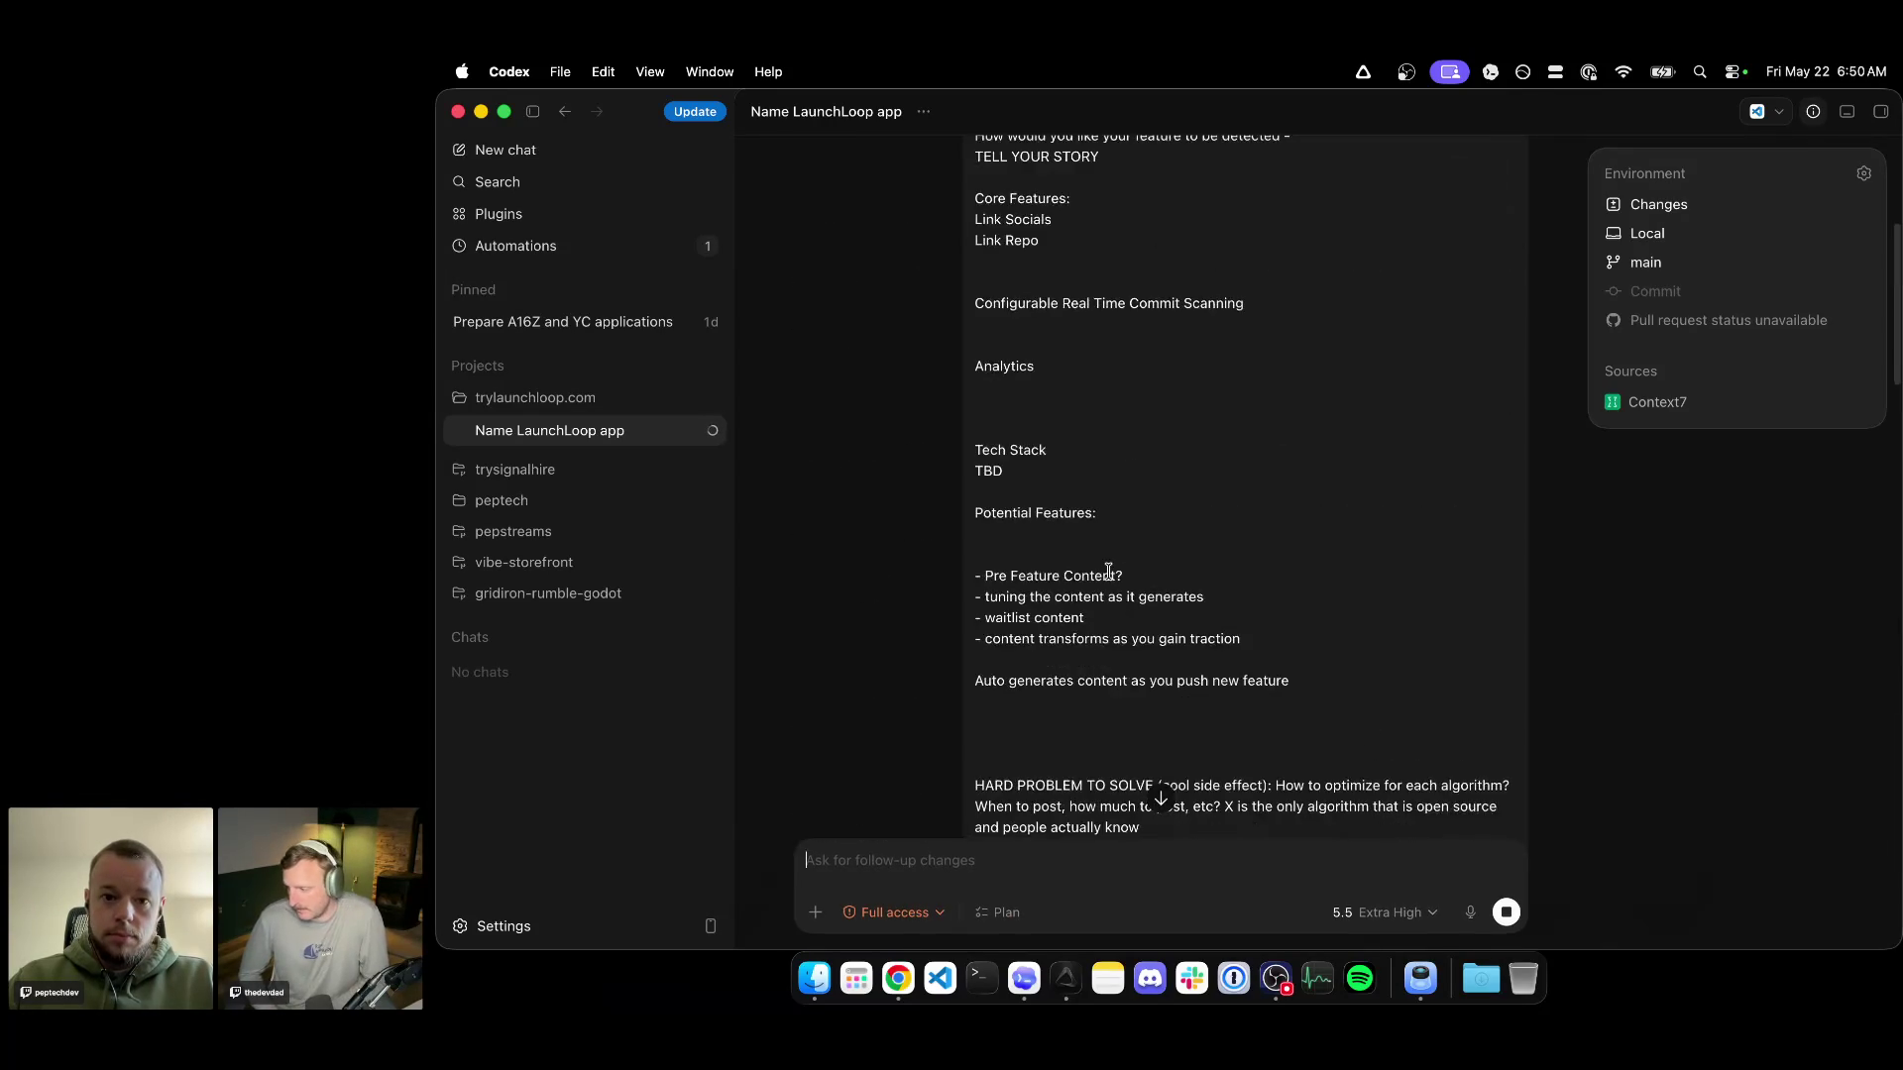
scroll(1104, 565, "up", 5)
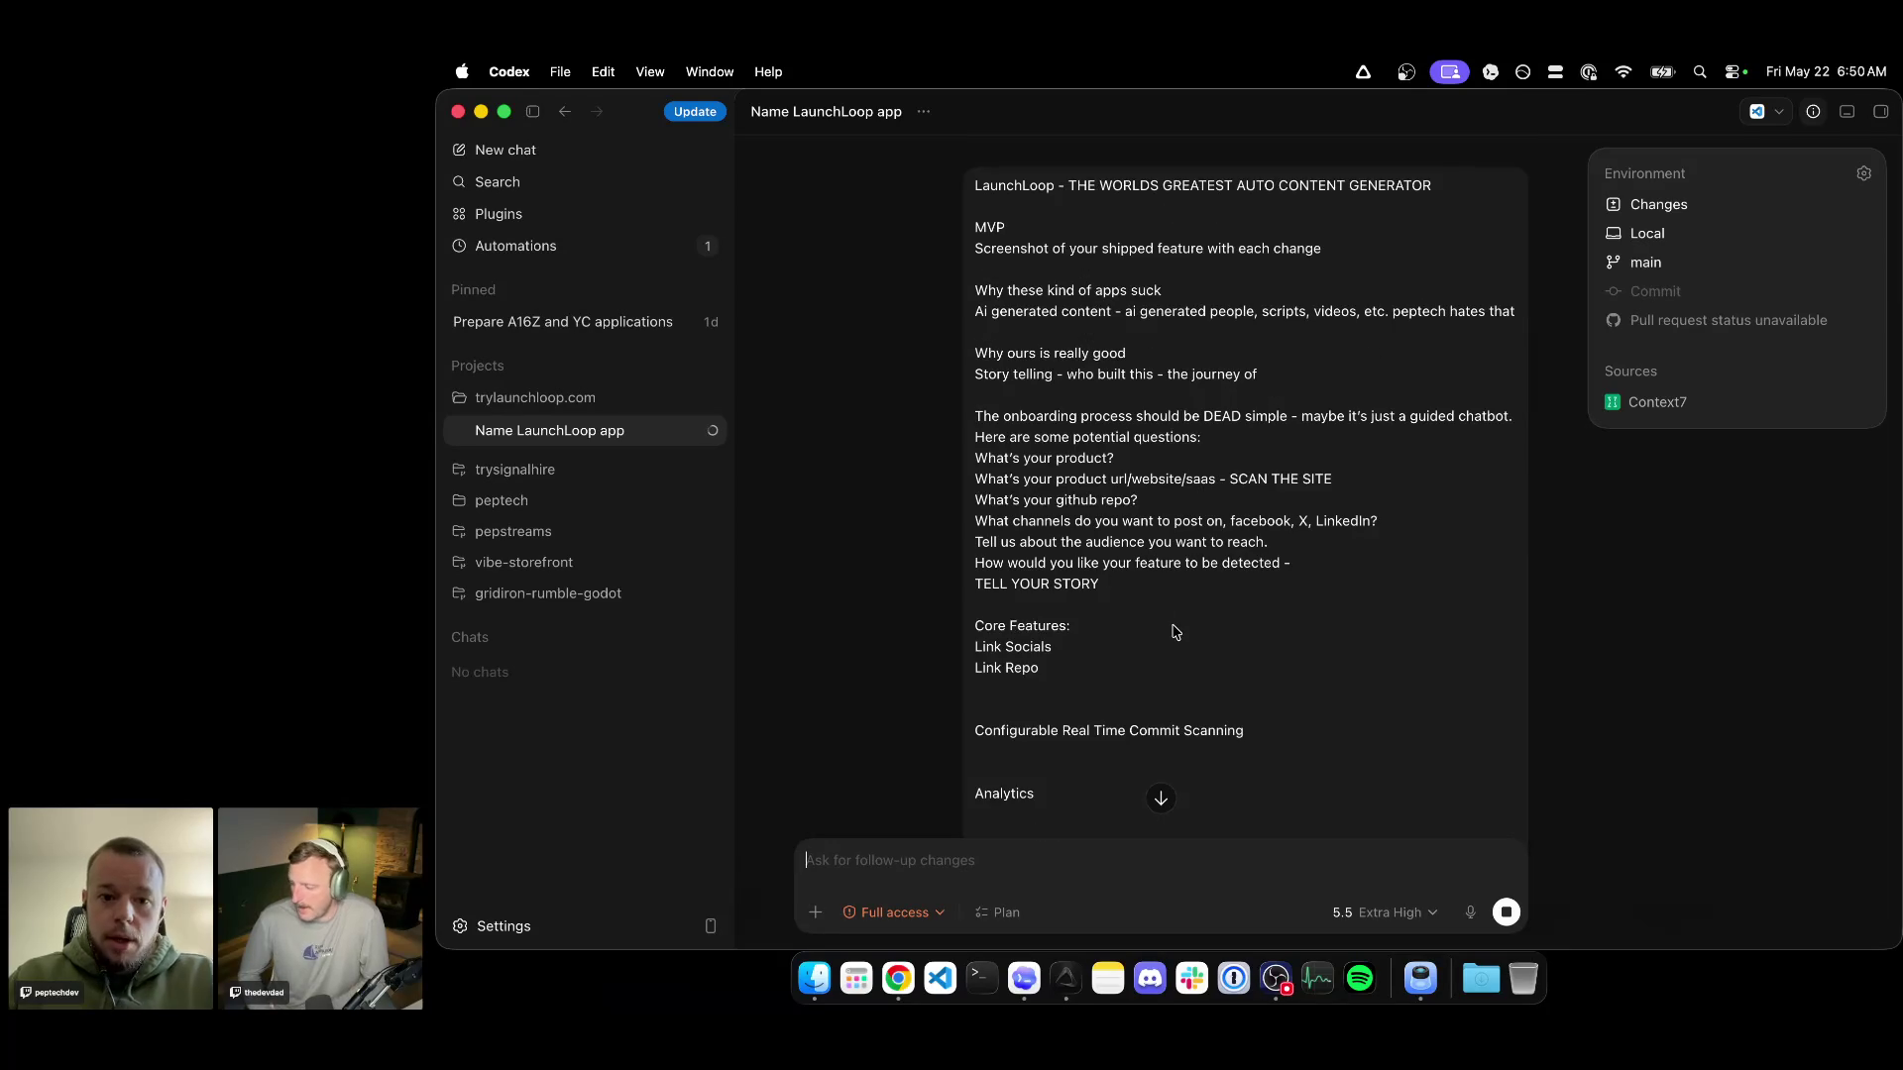
scroll(1171, 631, "down", 1)
scroll(1172, 631, "down", 2)
scroll(1171, 632, "down", 2)
scroll(1171, 632, "down", 1)
scroll(1171, 632, "down", 3)
scroll(1171, 632, "down", 1)
scroll(1172, 624, "down", 2)
scroll(1172, 625, "down", 3)
scroll(1169, 609, "down", 4)
scroll(1168, 596, "down", 3)
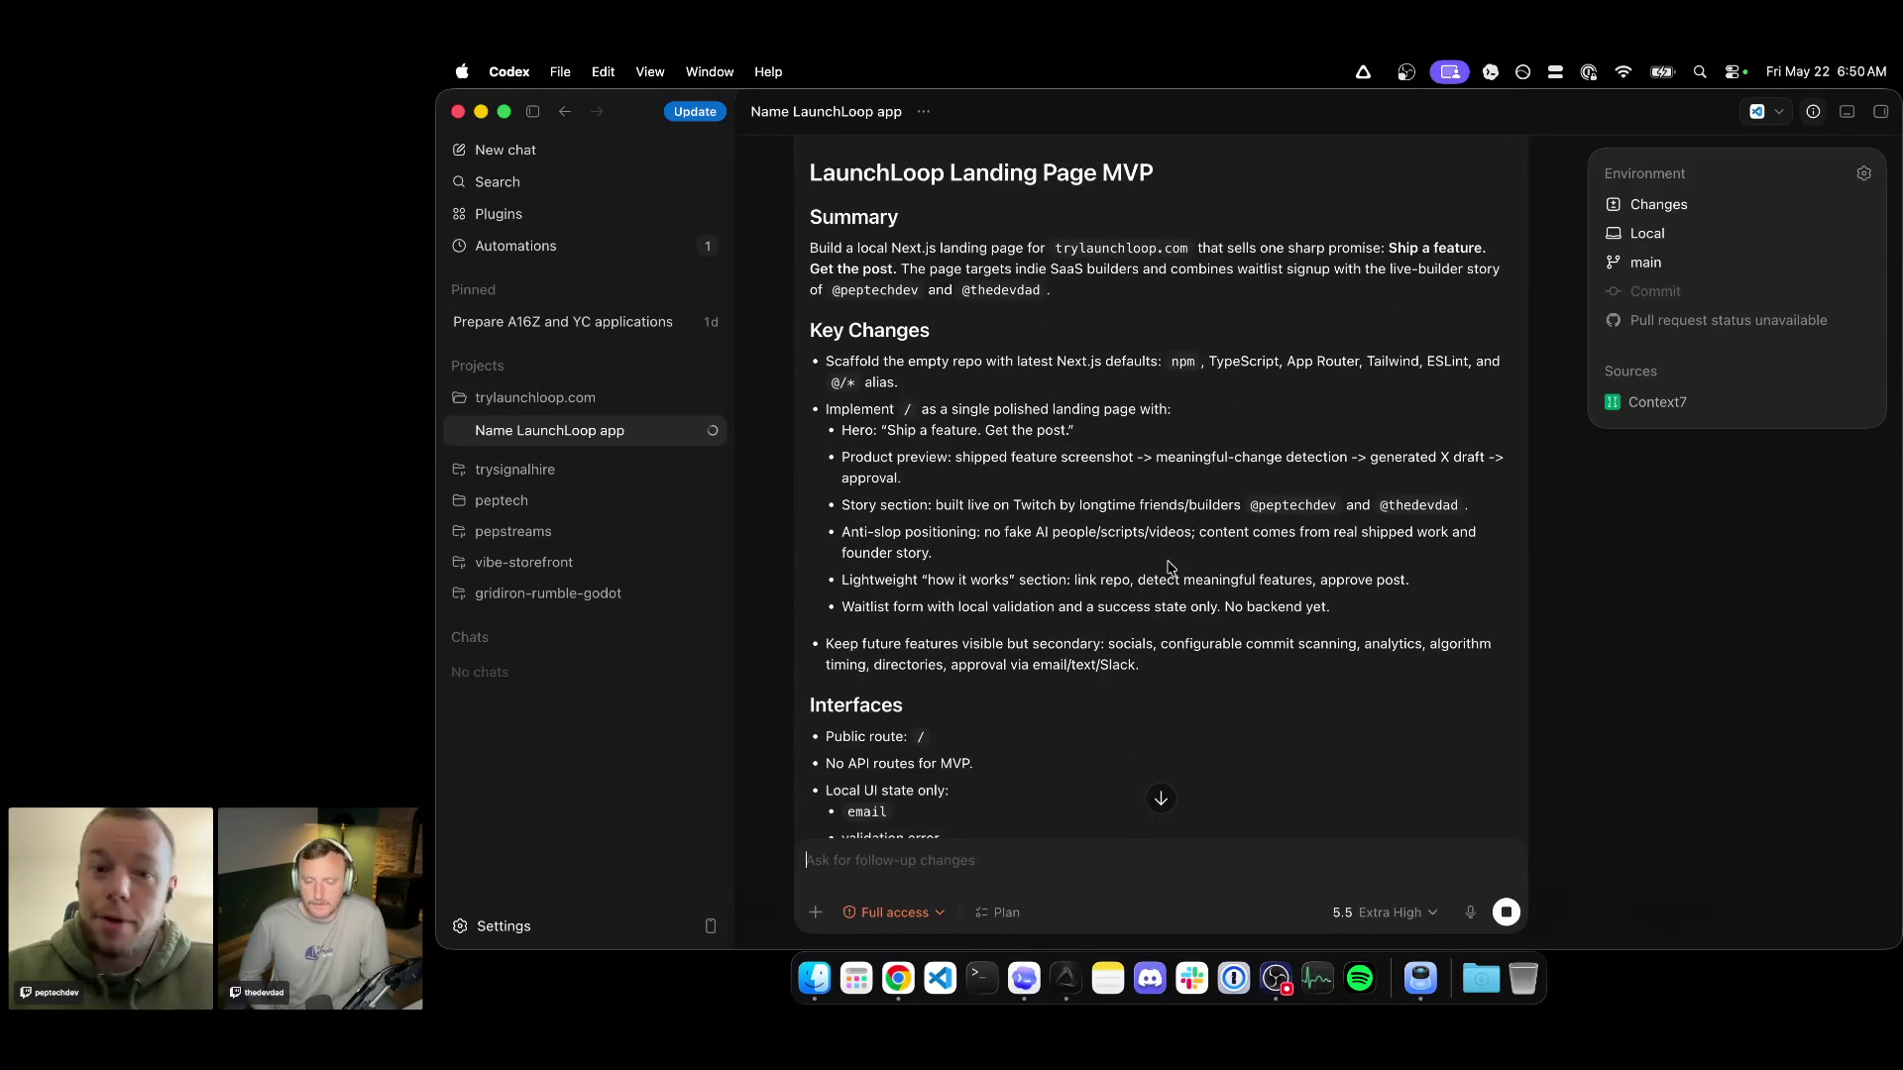
scroll(1169, 567, "up", 1)
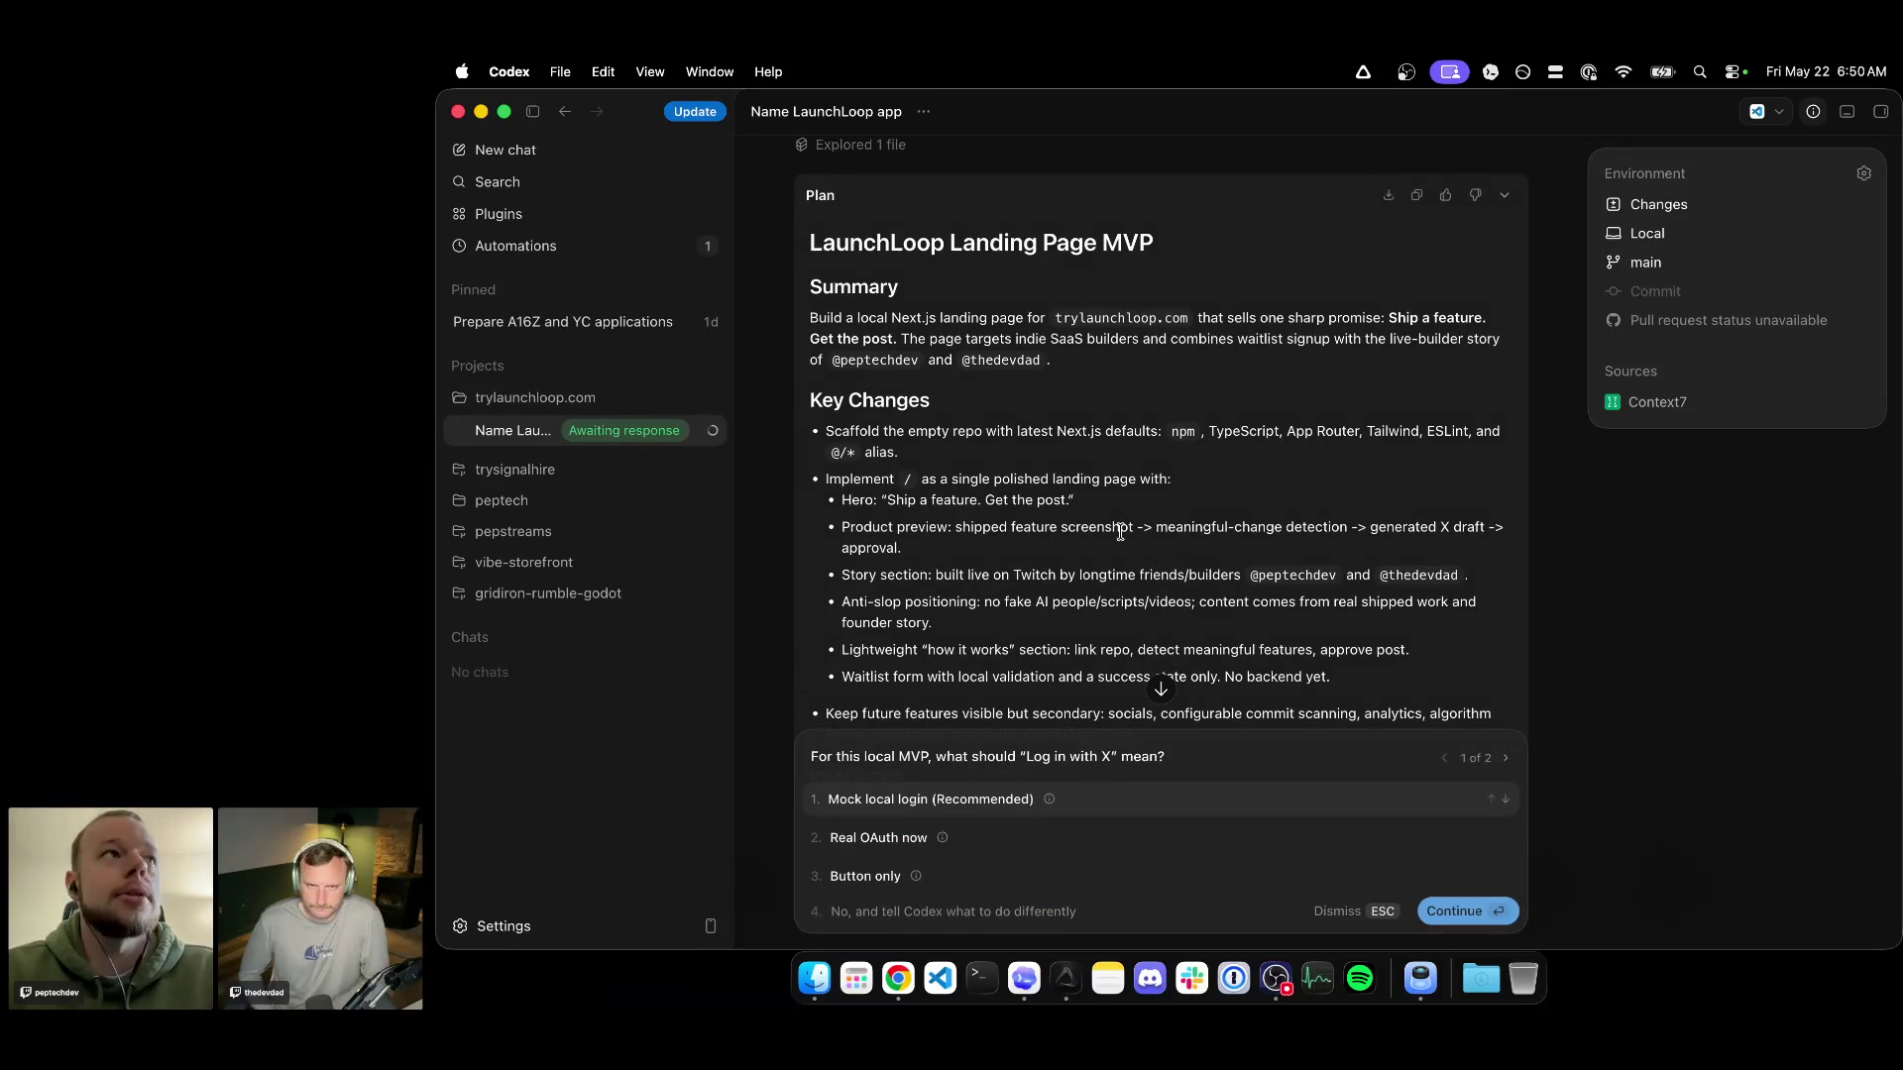
scroll(1052, 449, "down", 1)
scroll(1052, 449, "down", 1)
scroll(1056, 469, "down", 1)
scroll(1062, 489, "down", 1)
scroll(1061, 488, "down", 1)
scroll(1062, 488, "down", 2)
scroll(1061, 487, "down", 4)
scroll(1041, 469, "up", 5)
scroll(1032, 505, "up", 3)
scroll(1033, 575, "up", 2)
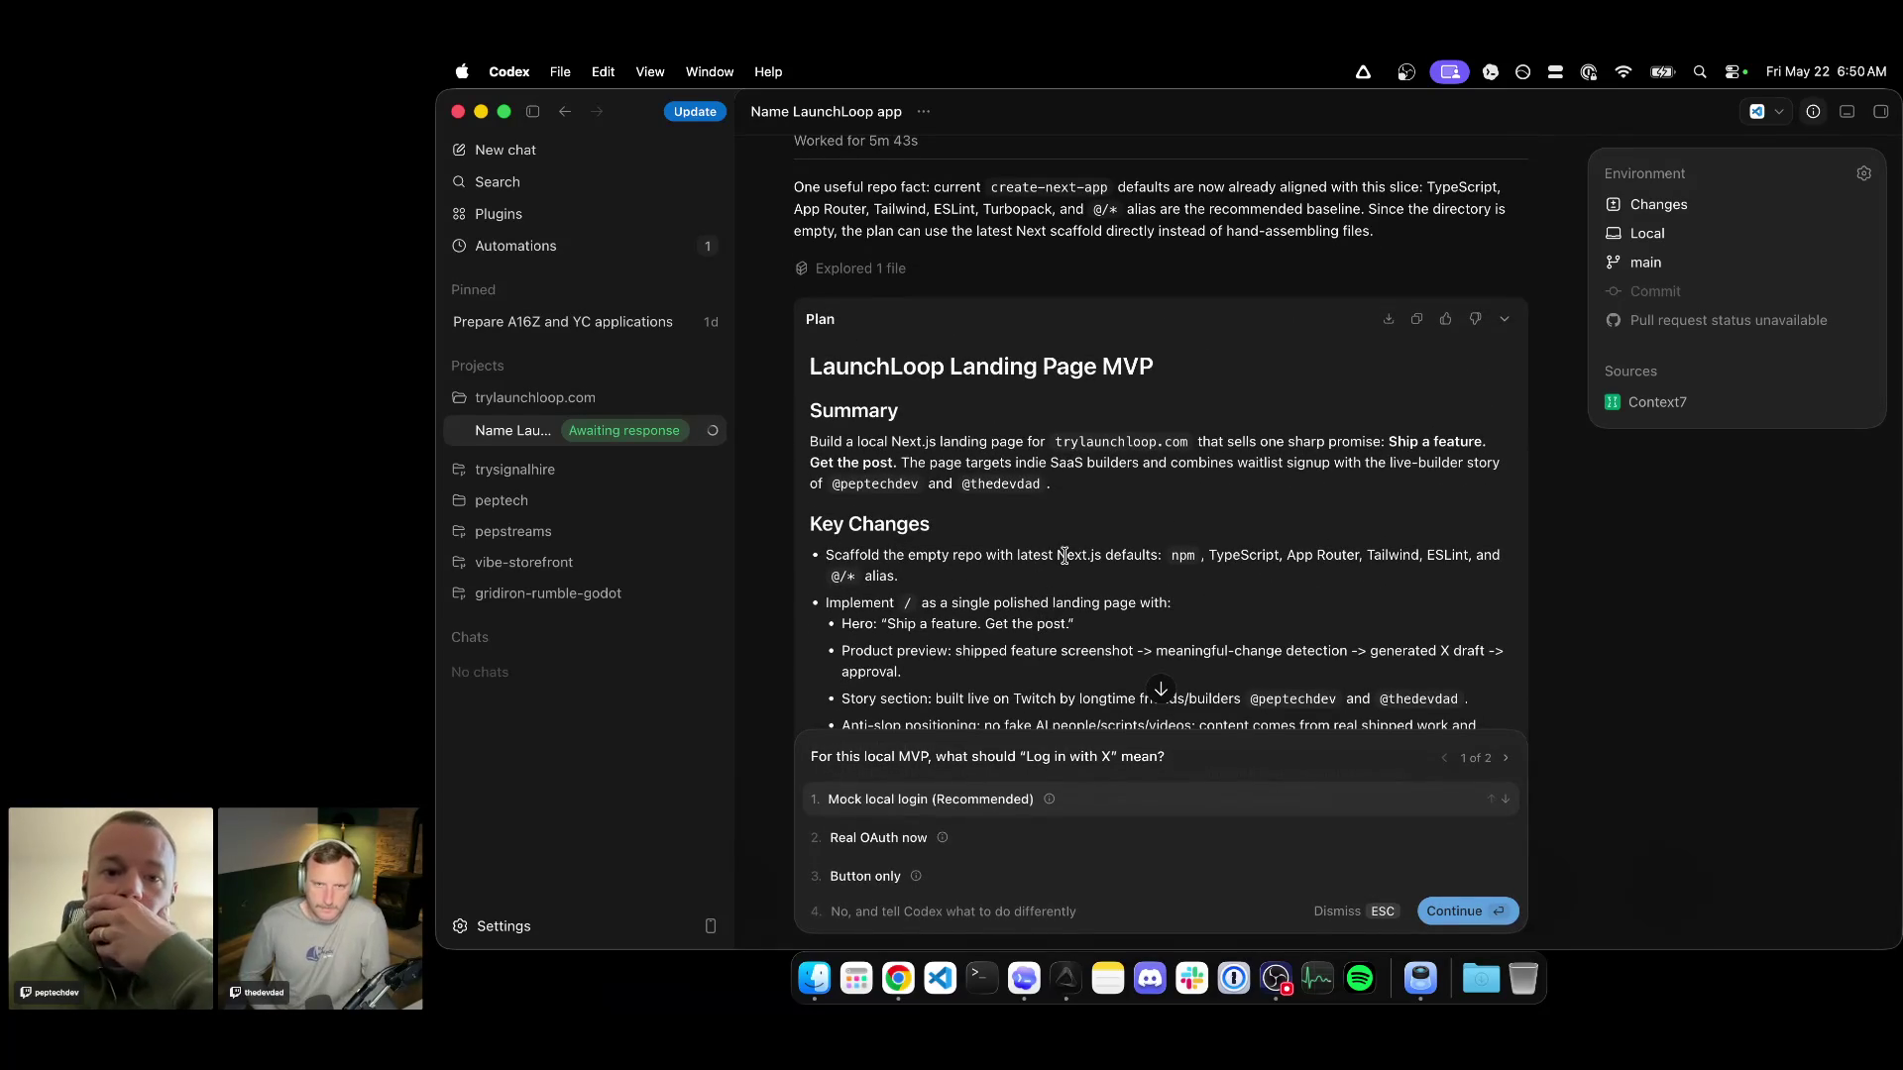
scroll(1122, 550, "down", 1)
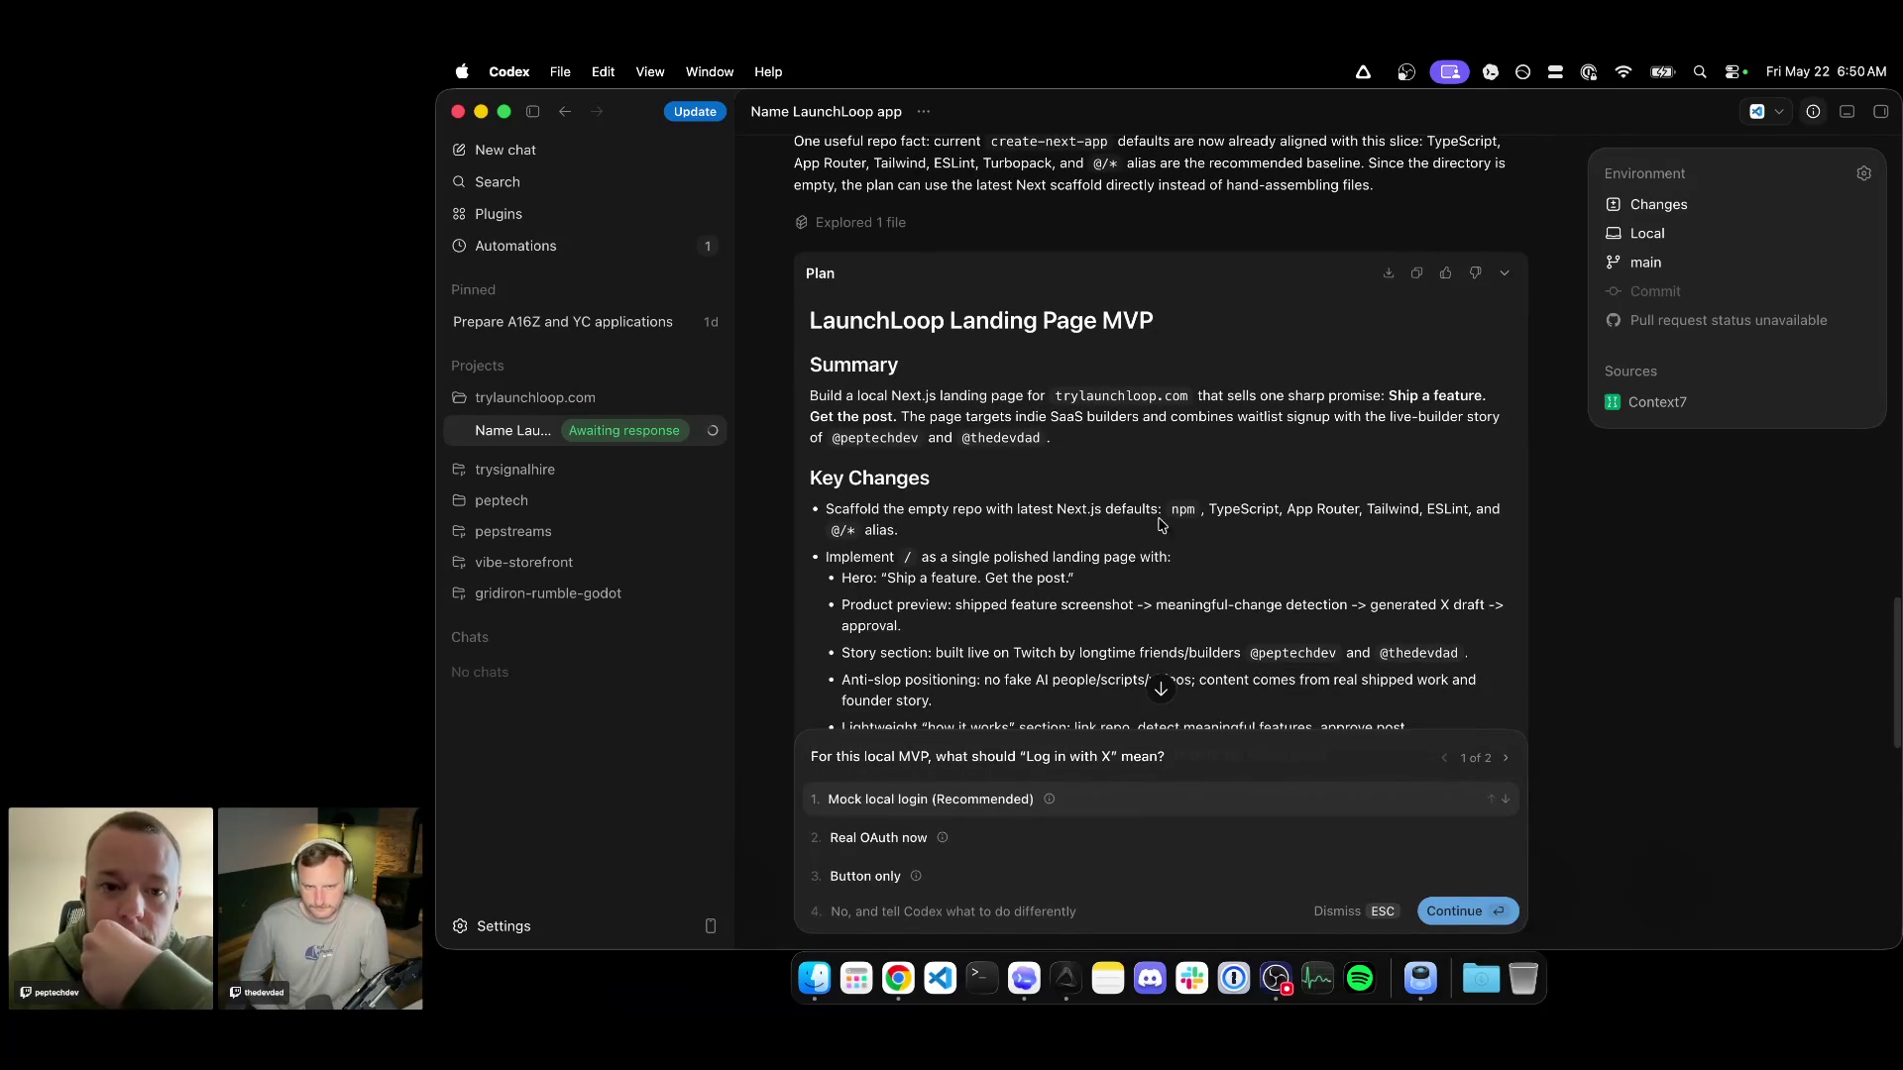
scroll(1174, 443, "down", 1)
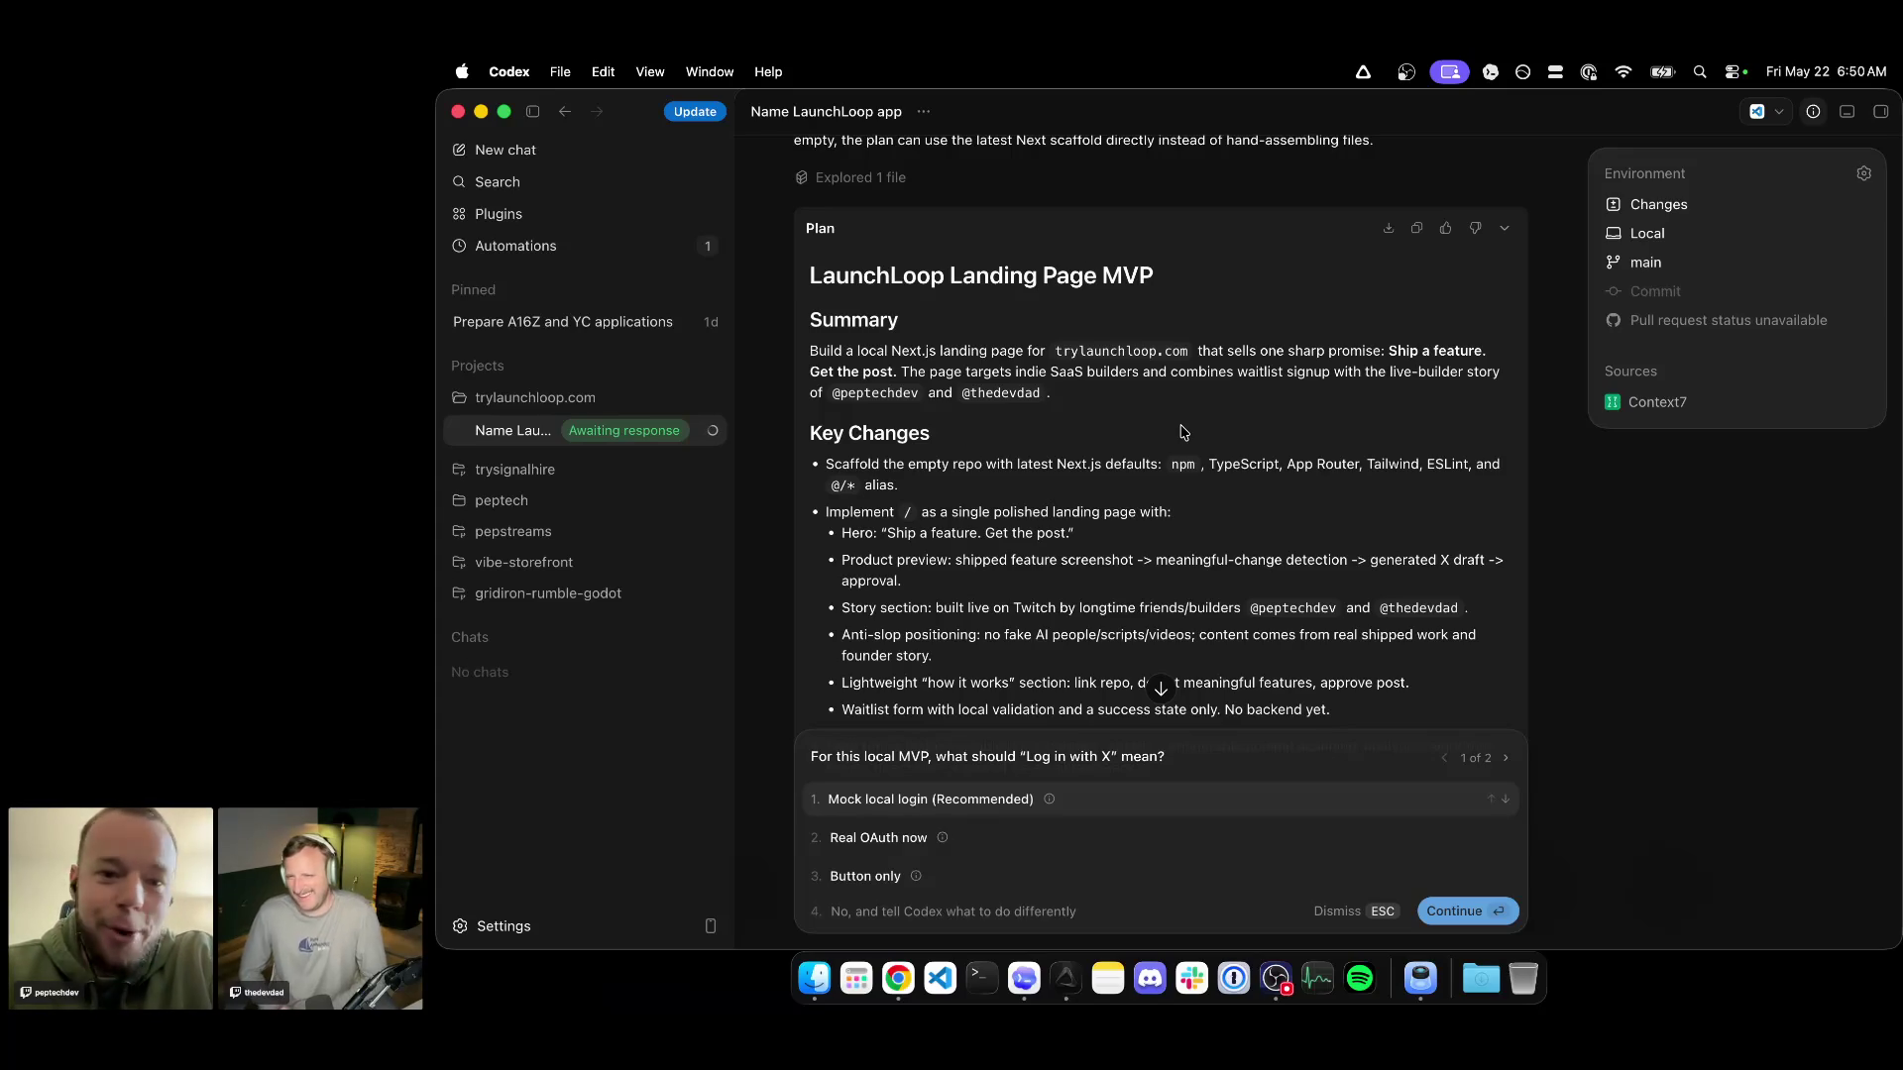
scroll(1182, 433, "down", 1)
scroll(1166, 476, "down", 2)
scroll(1157, 495, "down", 2)
scroll(1149, 498, "down", 1)
scroll(1150, 499, "down", 1)
scroll(1150, 498, "down", 1)
scroll(1149, 498, "down", 2)
scroll(1150, 498, "down", 1)
scroll(1142, 477, "down", 1)
scroll(1133, 452, "down", 1)
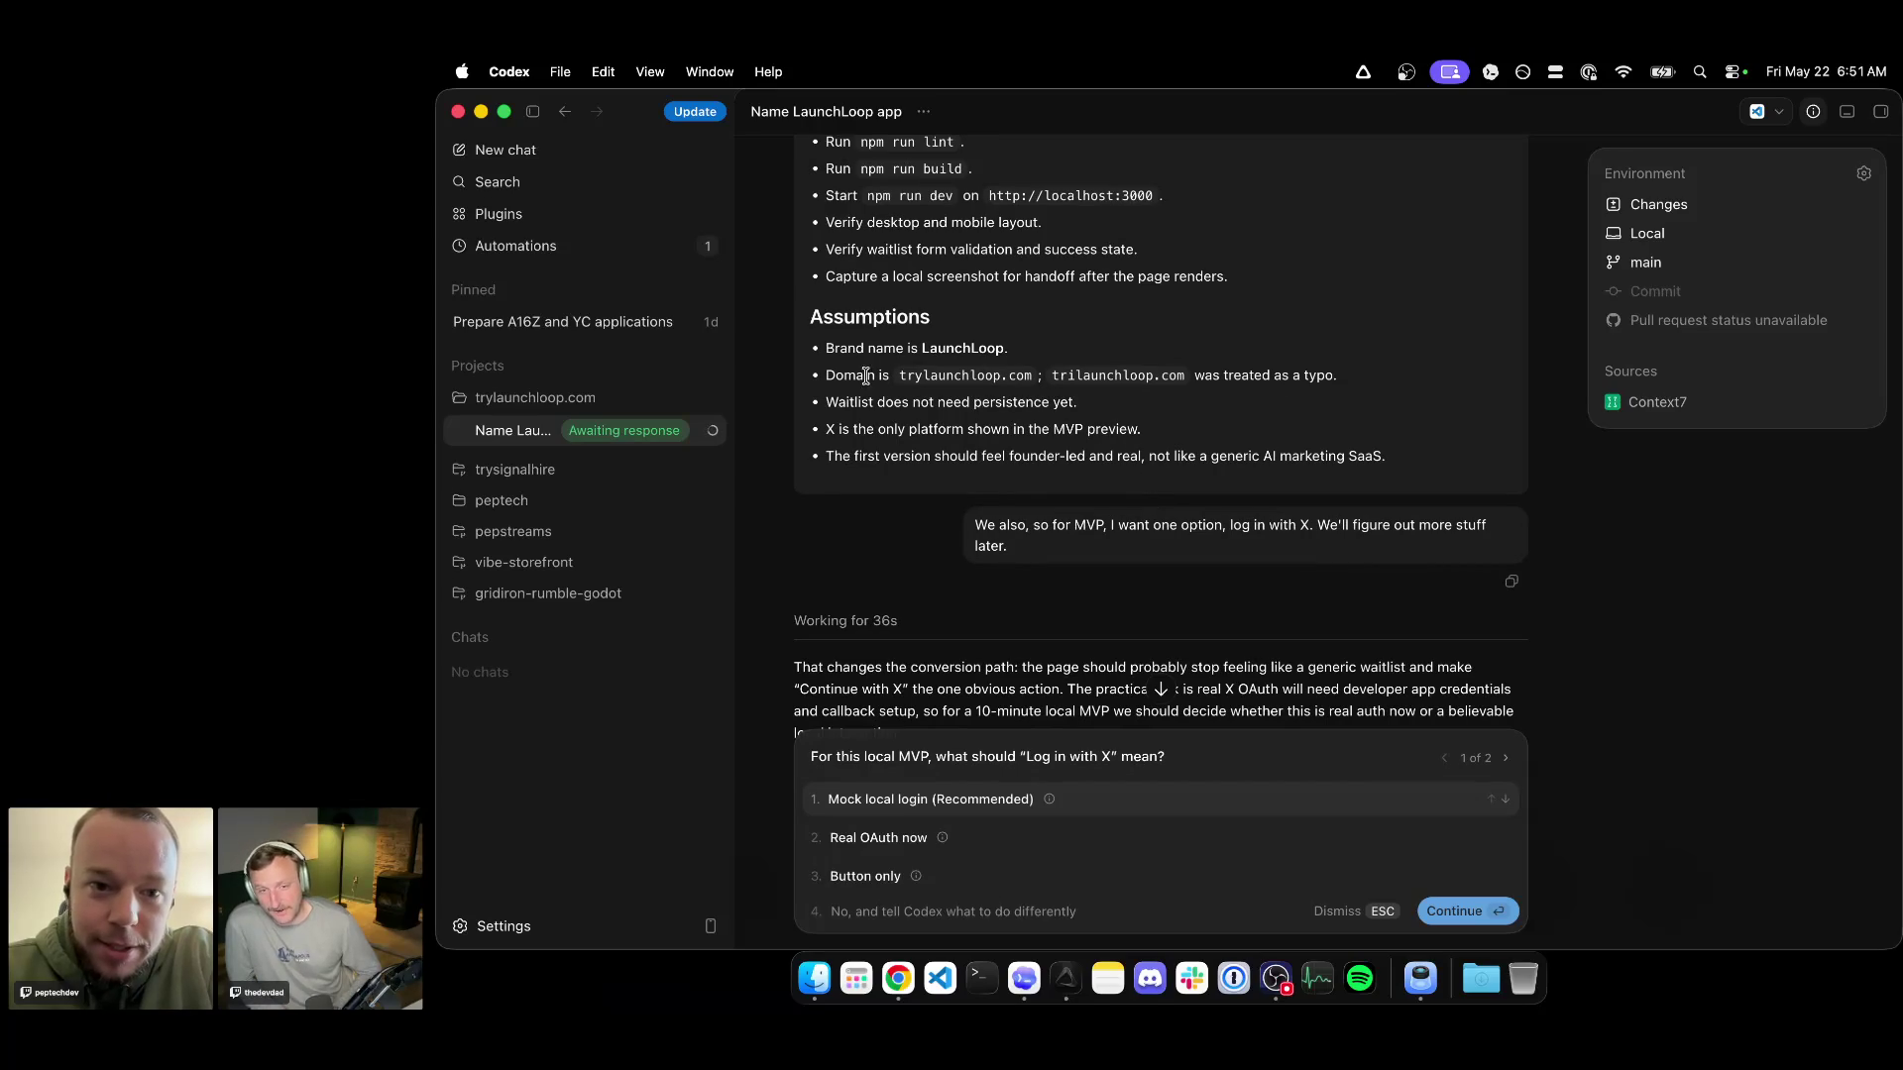
scroll(1049, 477, "down", 2)
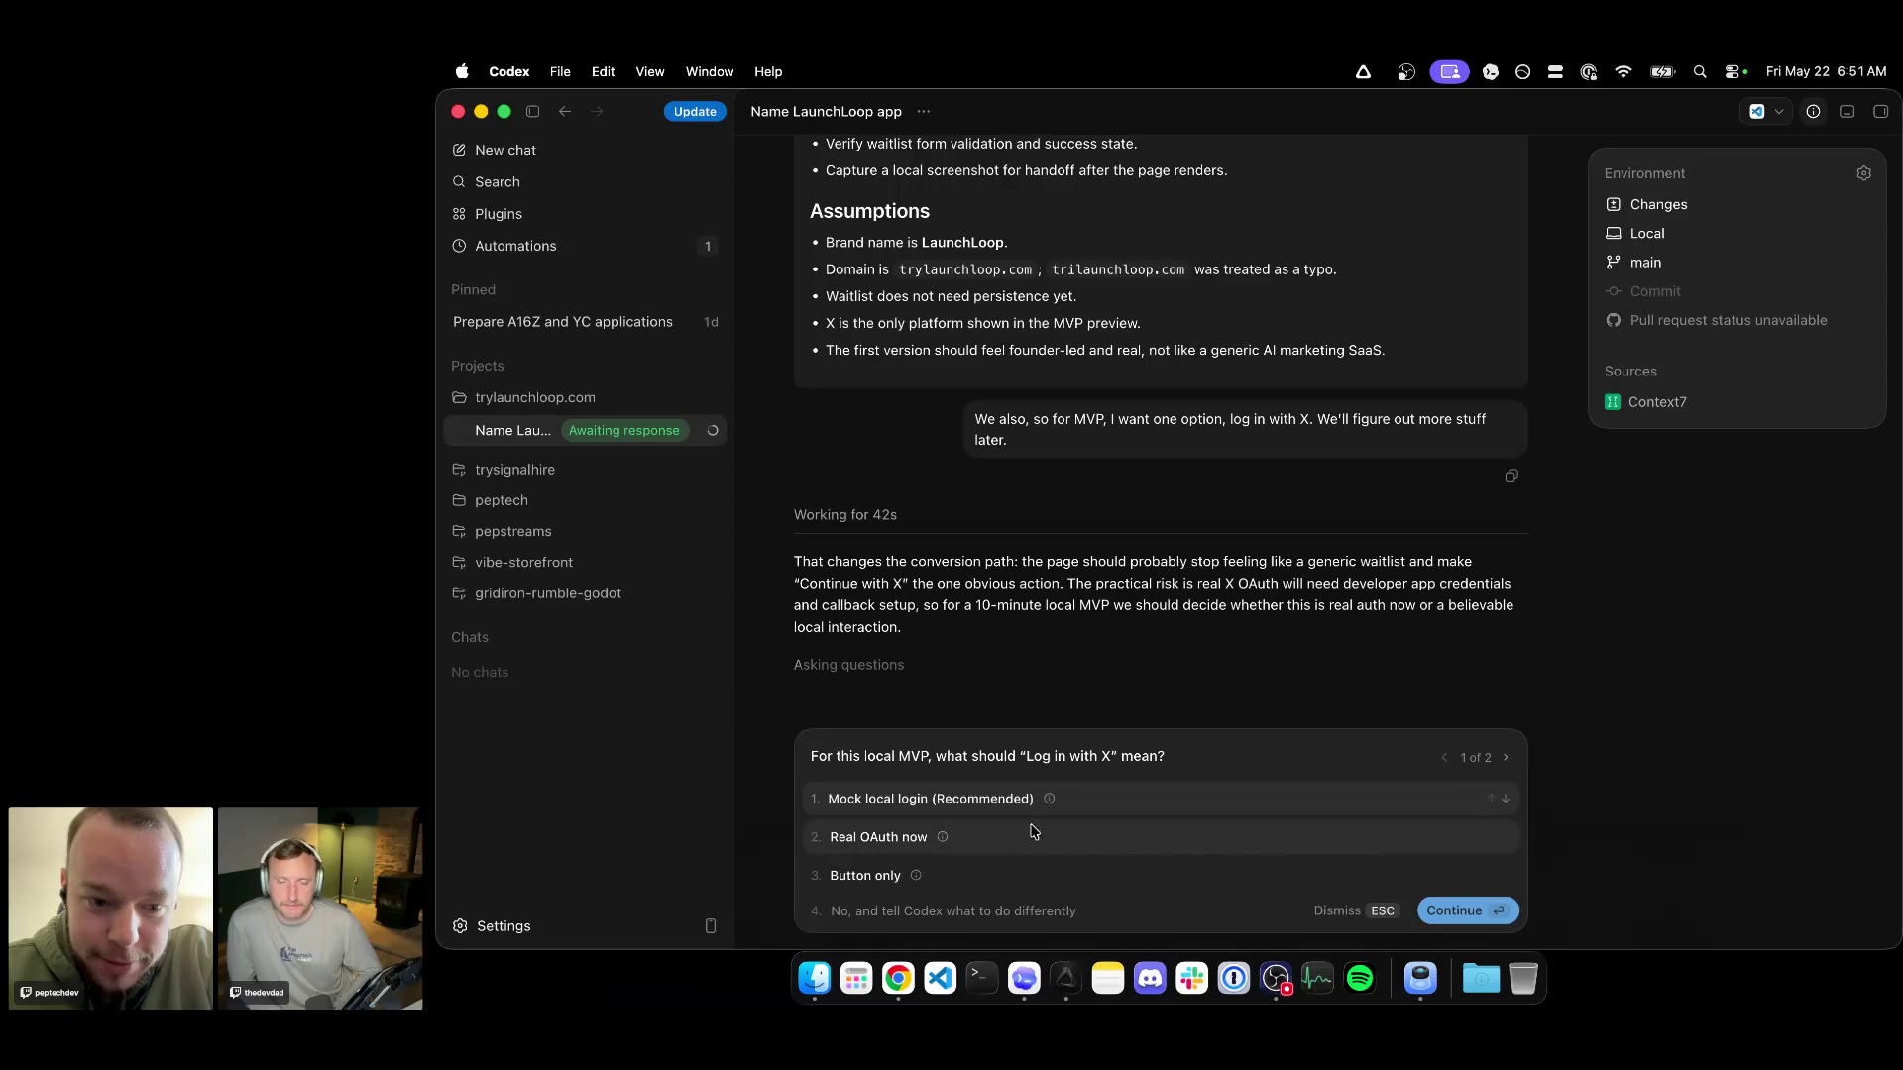
Answer that Log in with X should be a mocked local login.
left_click(1053, 807)
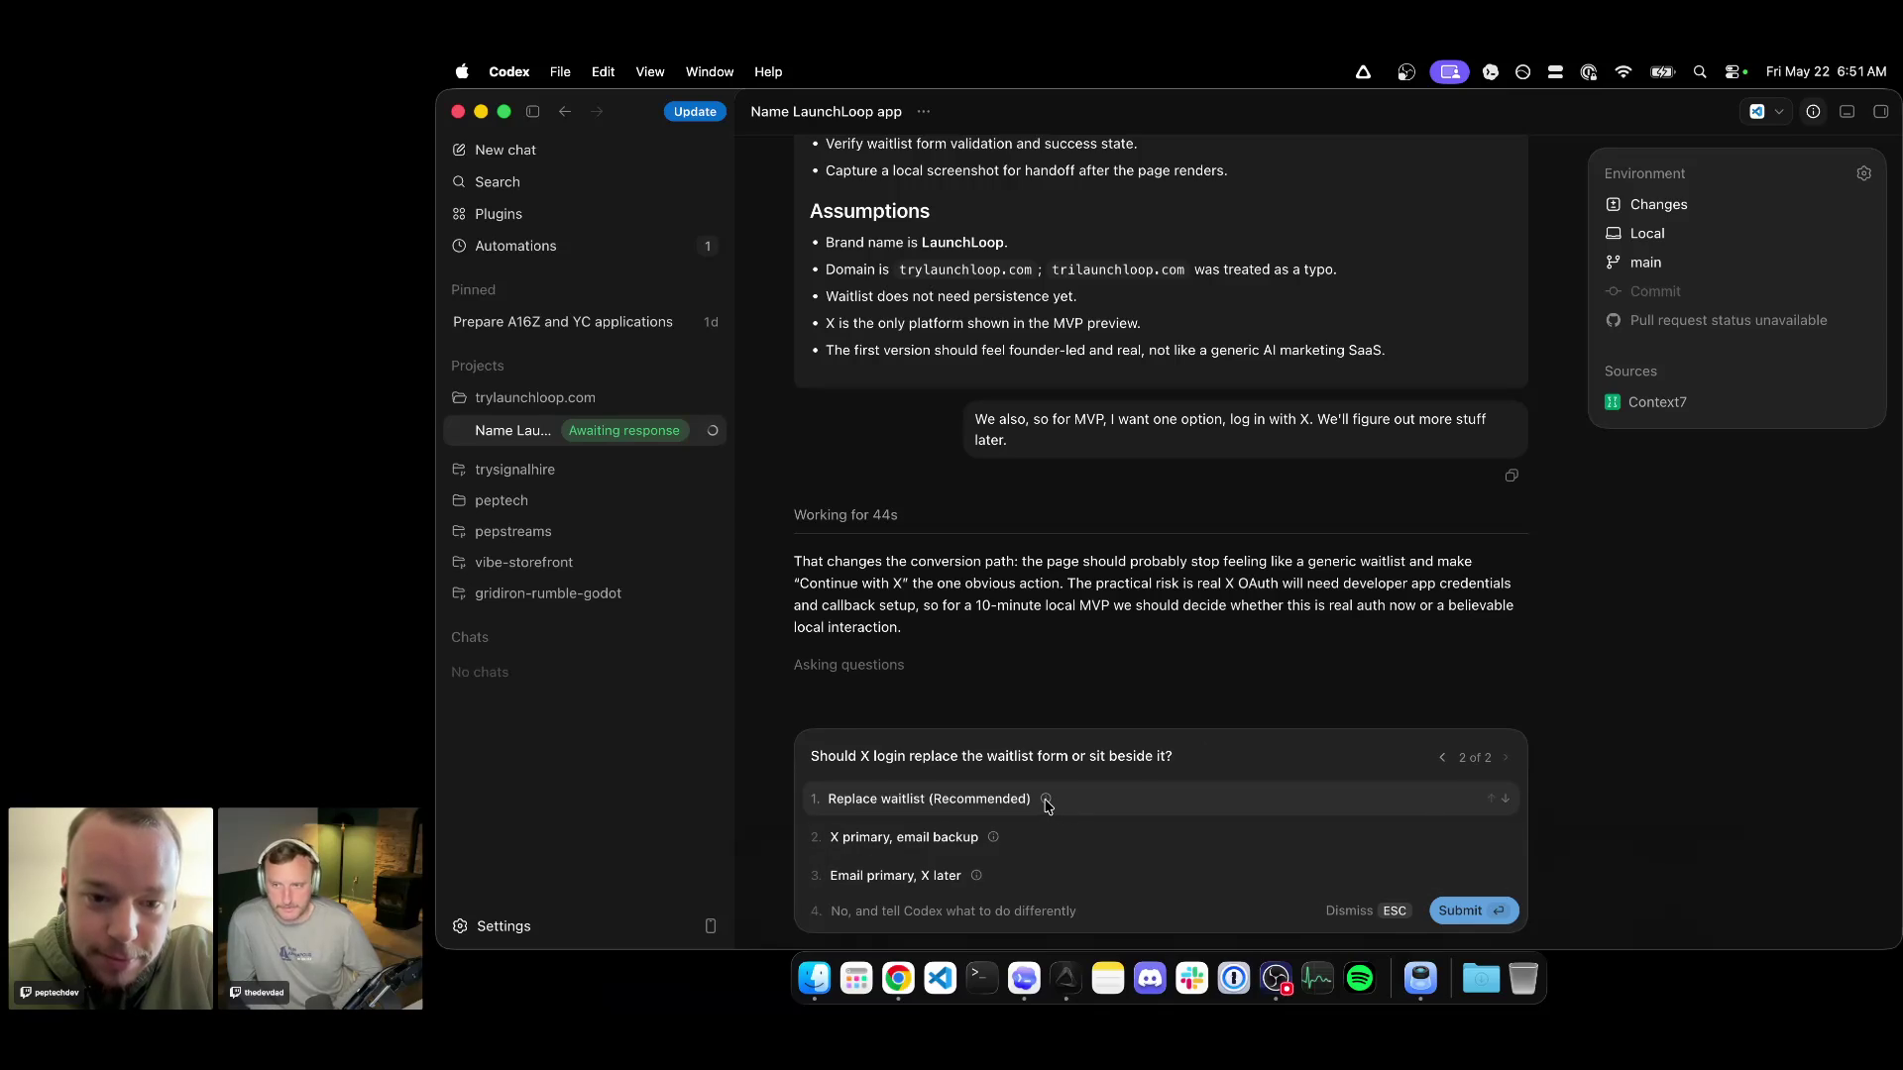
scroll(1072, 685, "up", 2)
scroll(1087, 595, "up", 2)
scroll(1088, 594, "up", 5)
scroll(1092, 602, "up", 2)
scroll(1090, 602, "up", 3)
scroll(1090, 603, "up", 2)
scroll(1090, 603, "down", 2)
scroll(1090, 600, "down", 1)
scroll(1090, 599, "down", 2)
scroll(1090, 600, "down", 2)
scroll(1091, 602, "down", 2)
scroll(1090, 602, "down", 3)
scroll(1090, 602, "down", 2)
scroll(1092, 595, "down", 1)
scroll(1093, 570, "down", 1)
scroll(1093, 569, "down", 1)
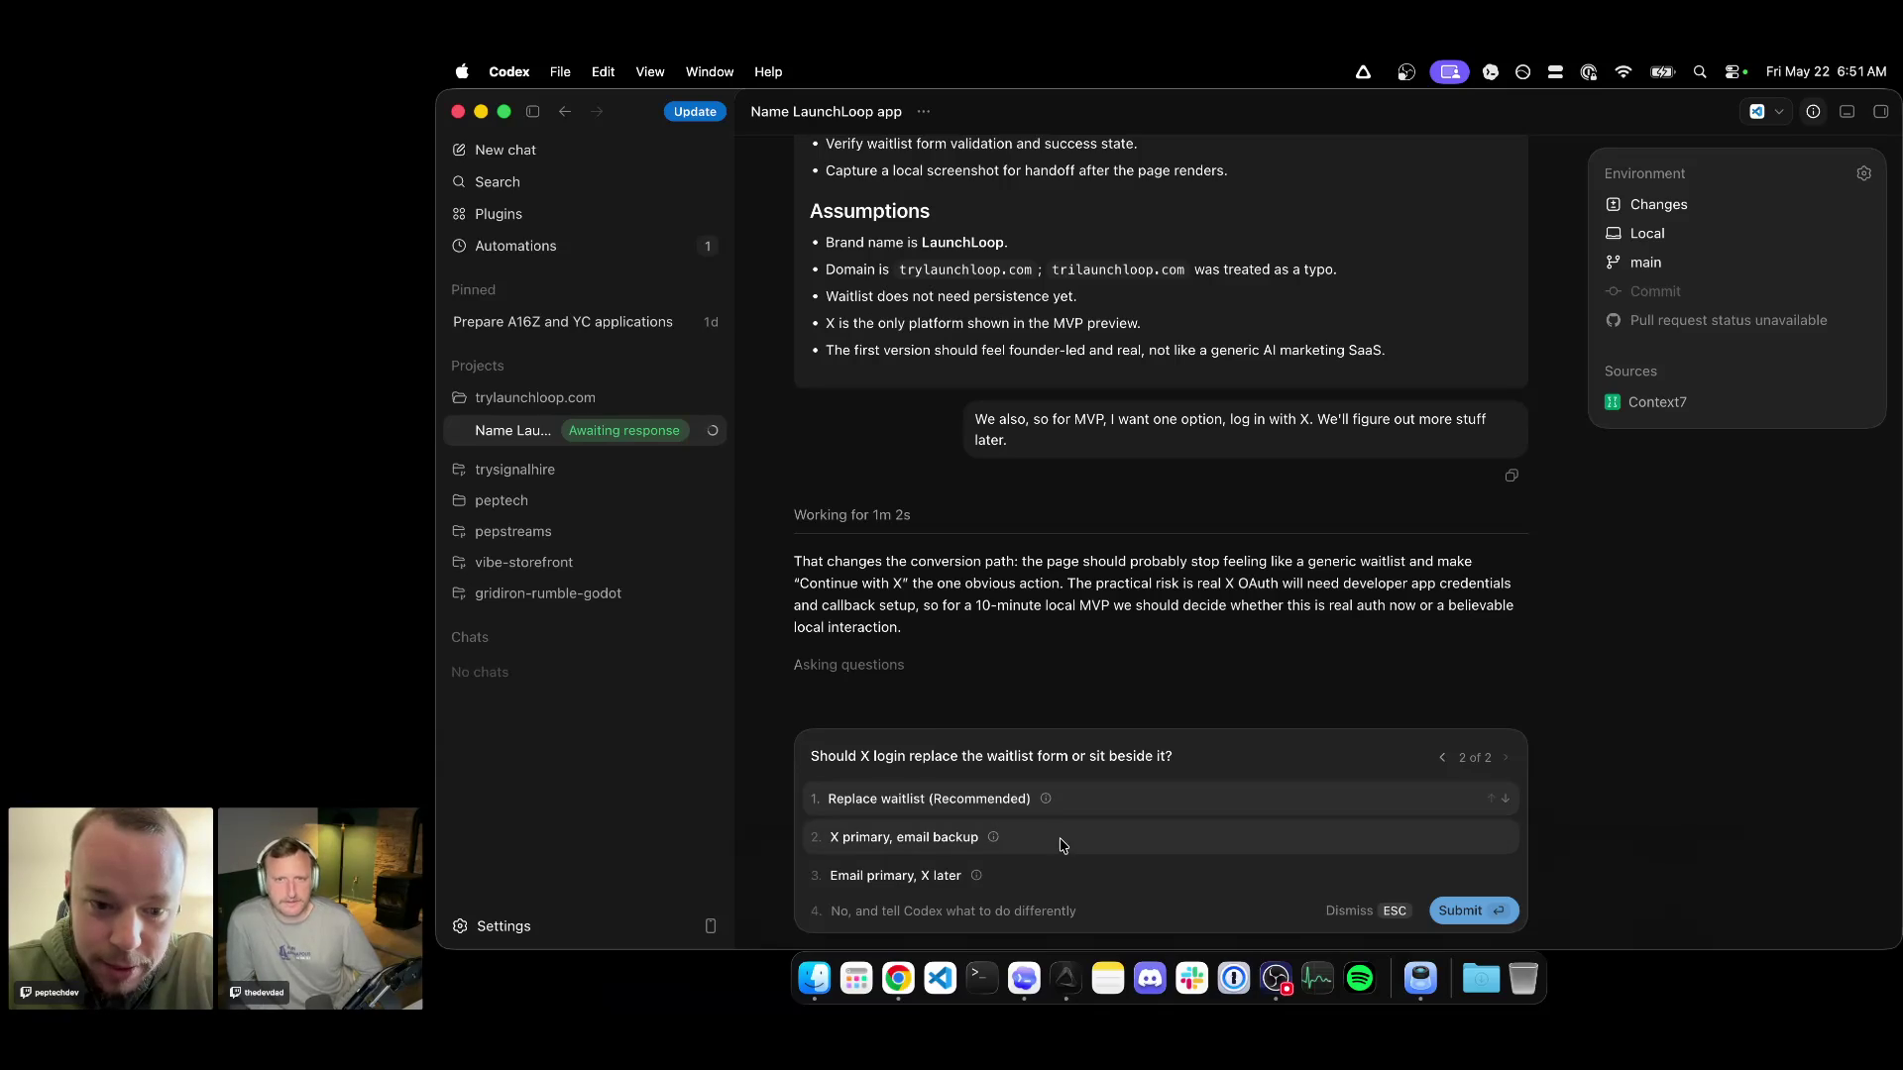
Choose to have X login replace the waitlist form in the revised plan.
left_click(1088, 797)
scroll(1185, 697, "up", 5)
scroll(1185, 697, "up", 3)
scroll(1185, 698, "up", 3)
scroll(1186, 697, "up", 1)
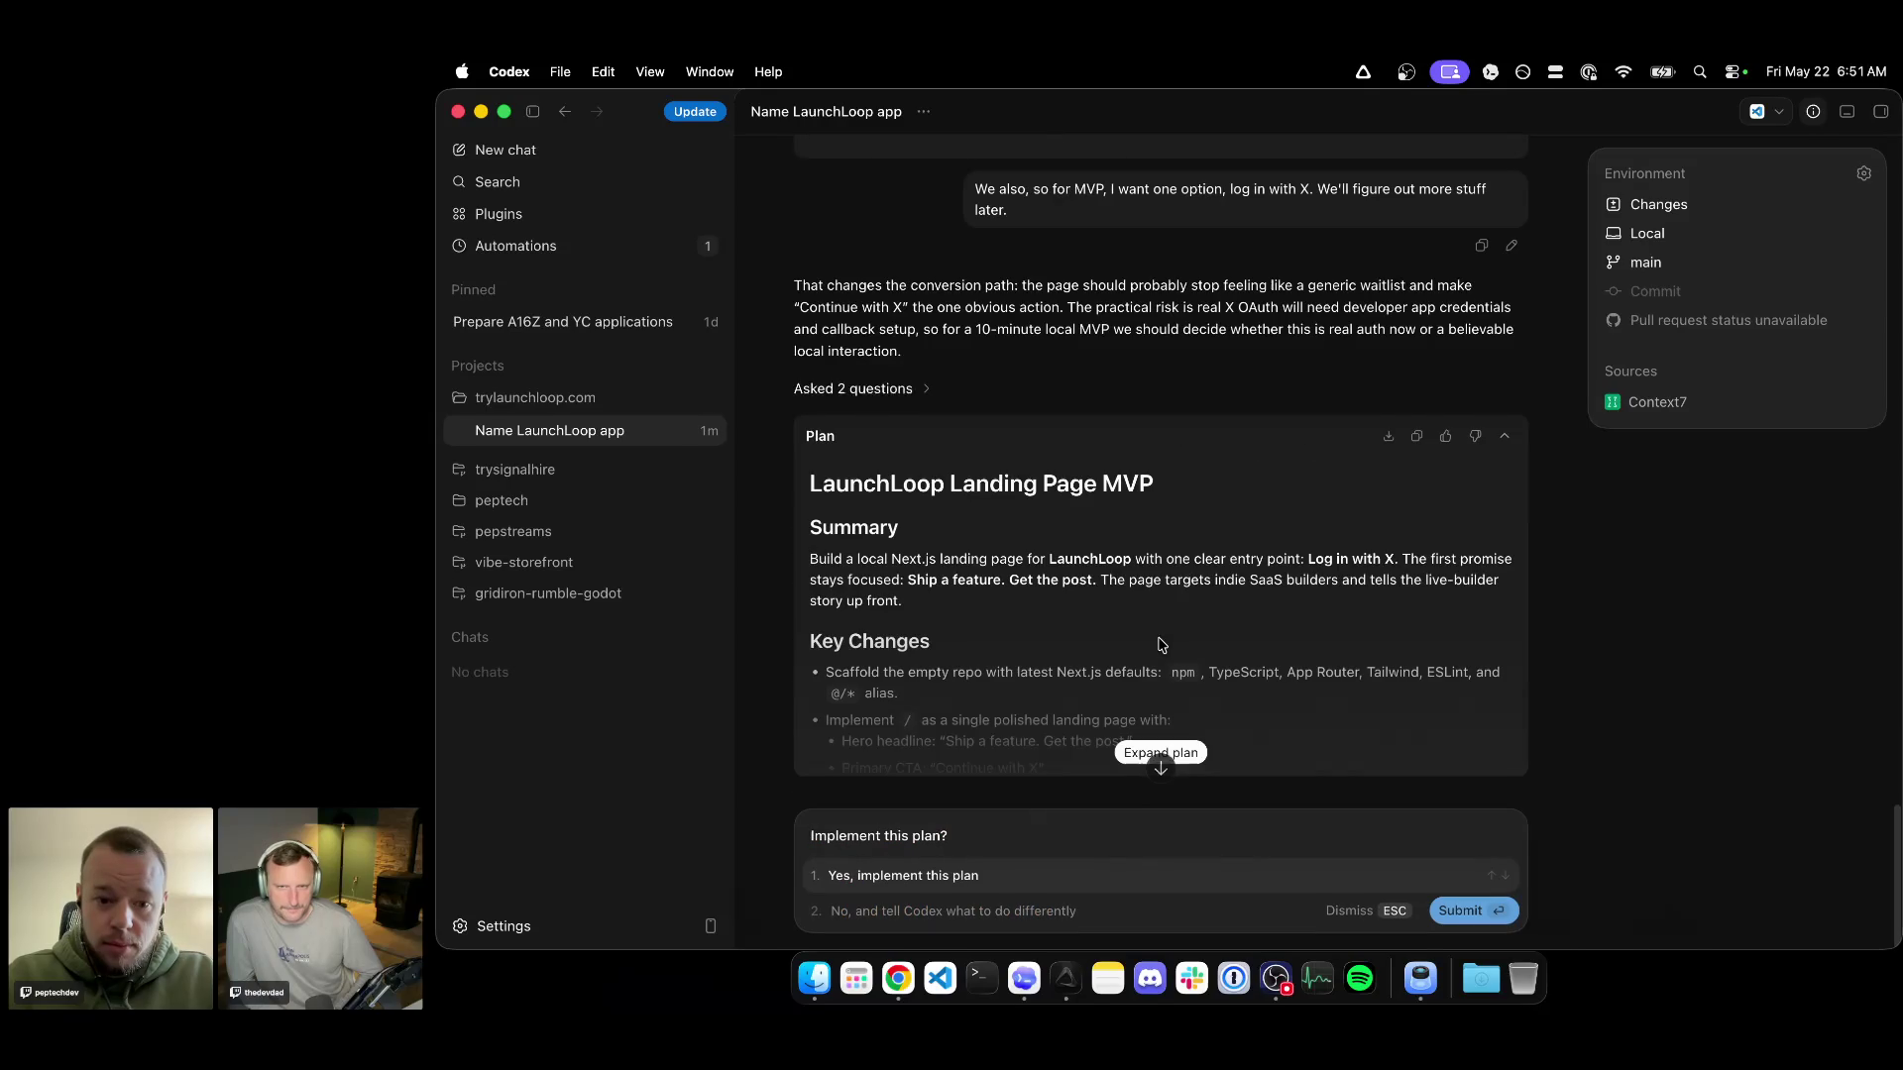
Review the full revised plan, marking 'Log in with X' and the product preview description.
left_click(1161, 752)
scroll(1175, 492, "up", 4)
scroll(1175, 492, "up", 2)
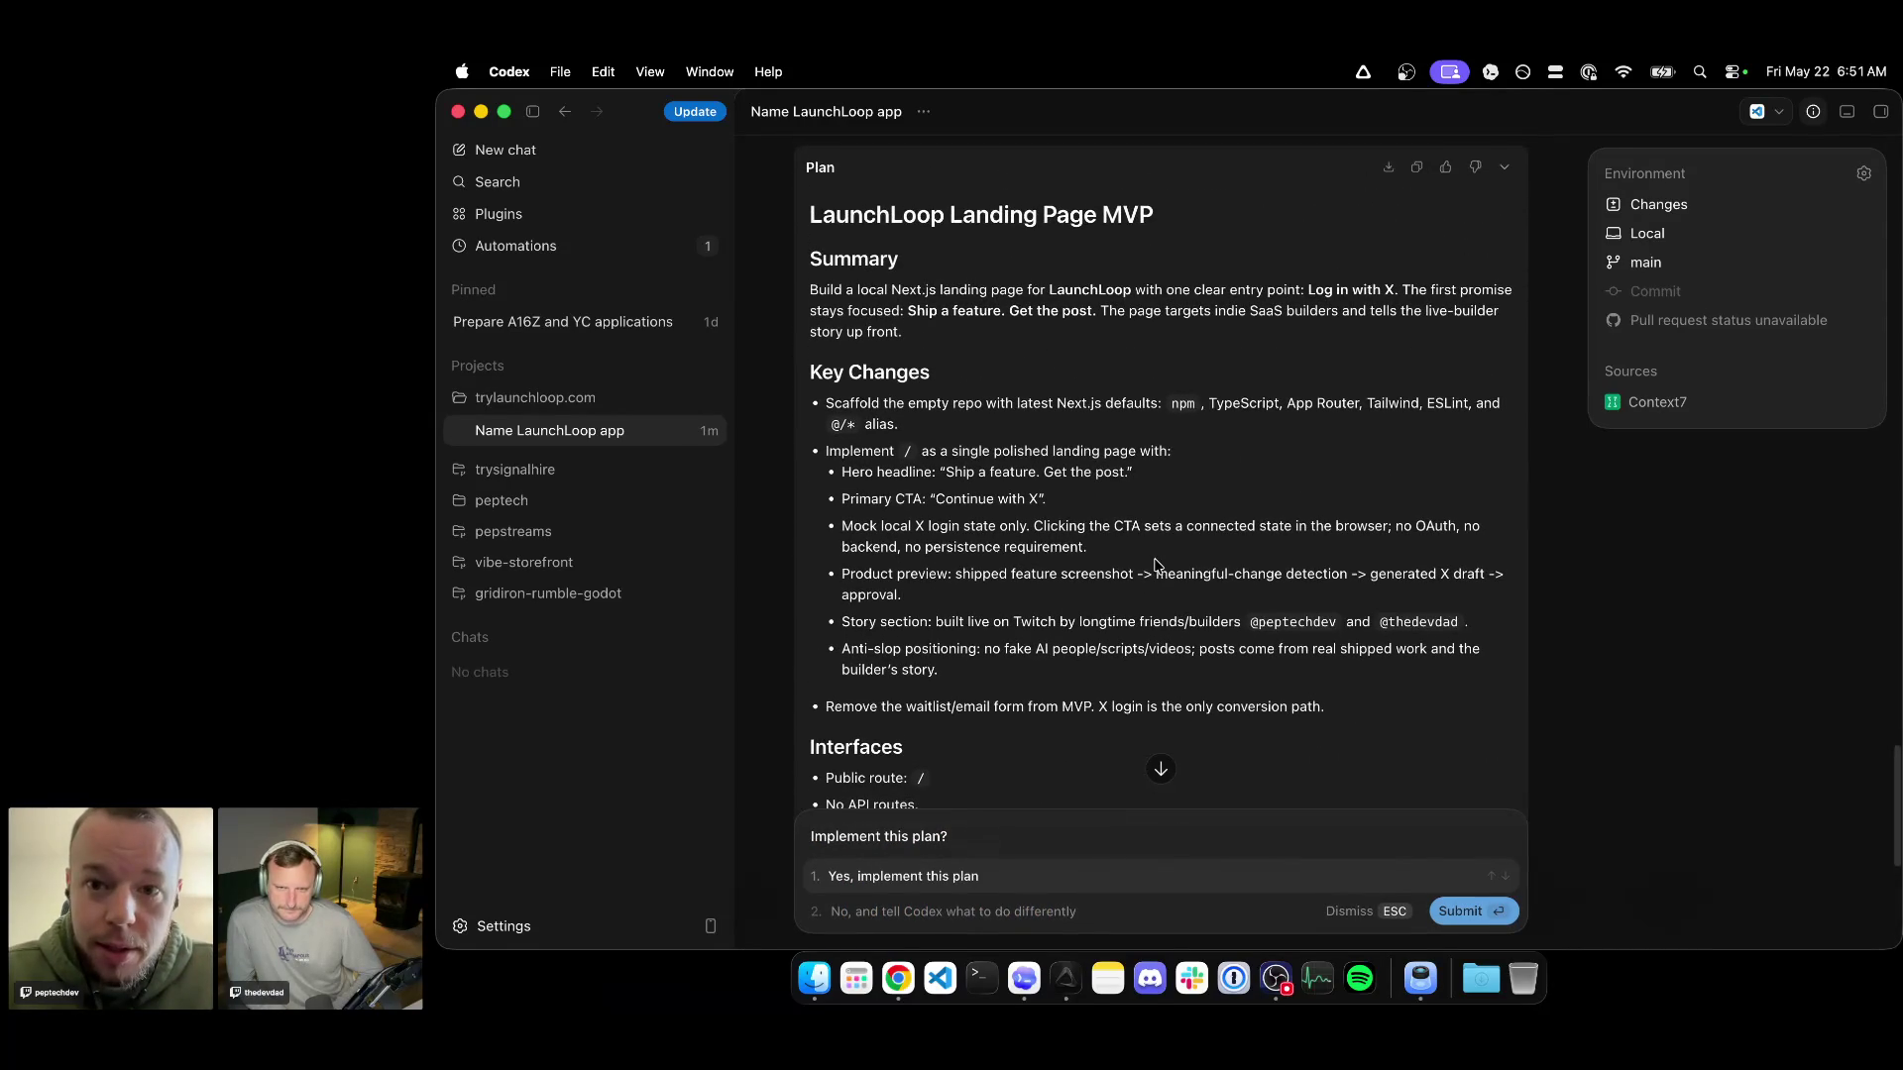
scroll(1156, 563, "down", 1)
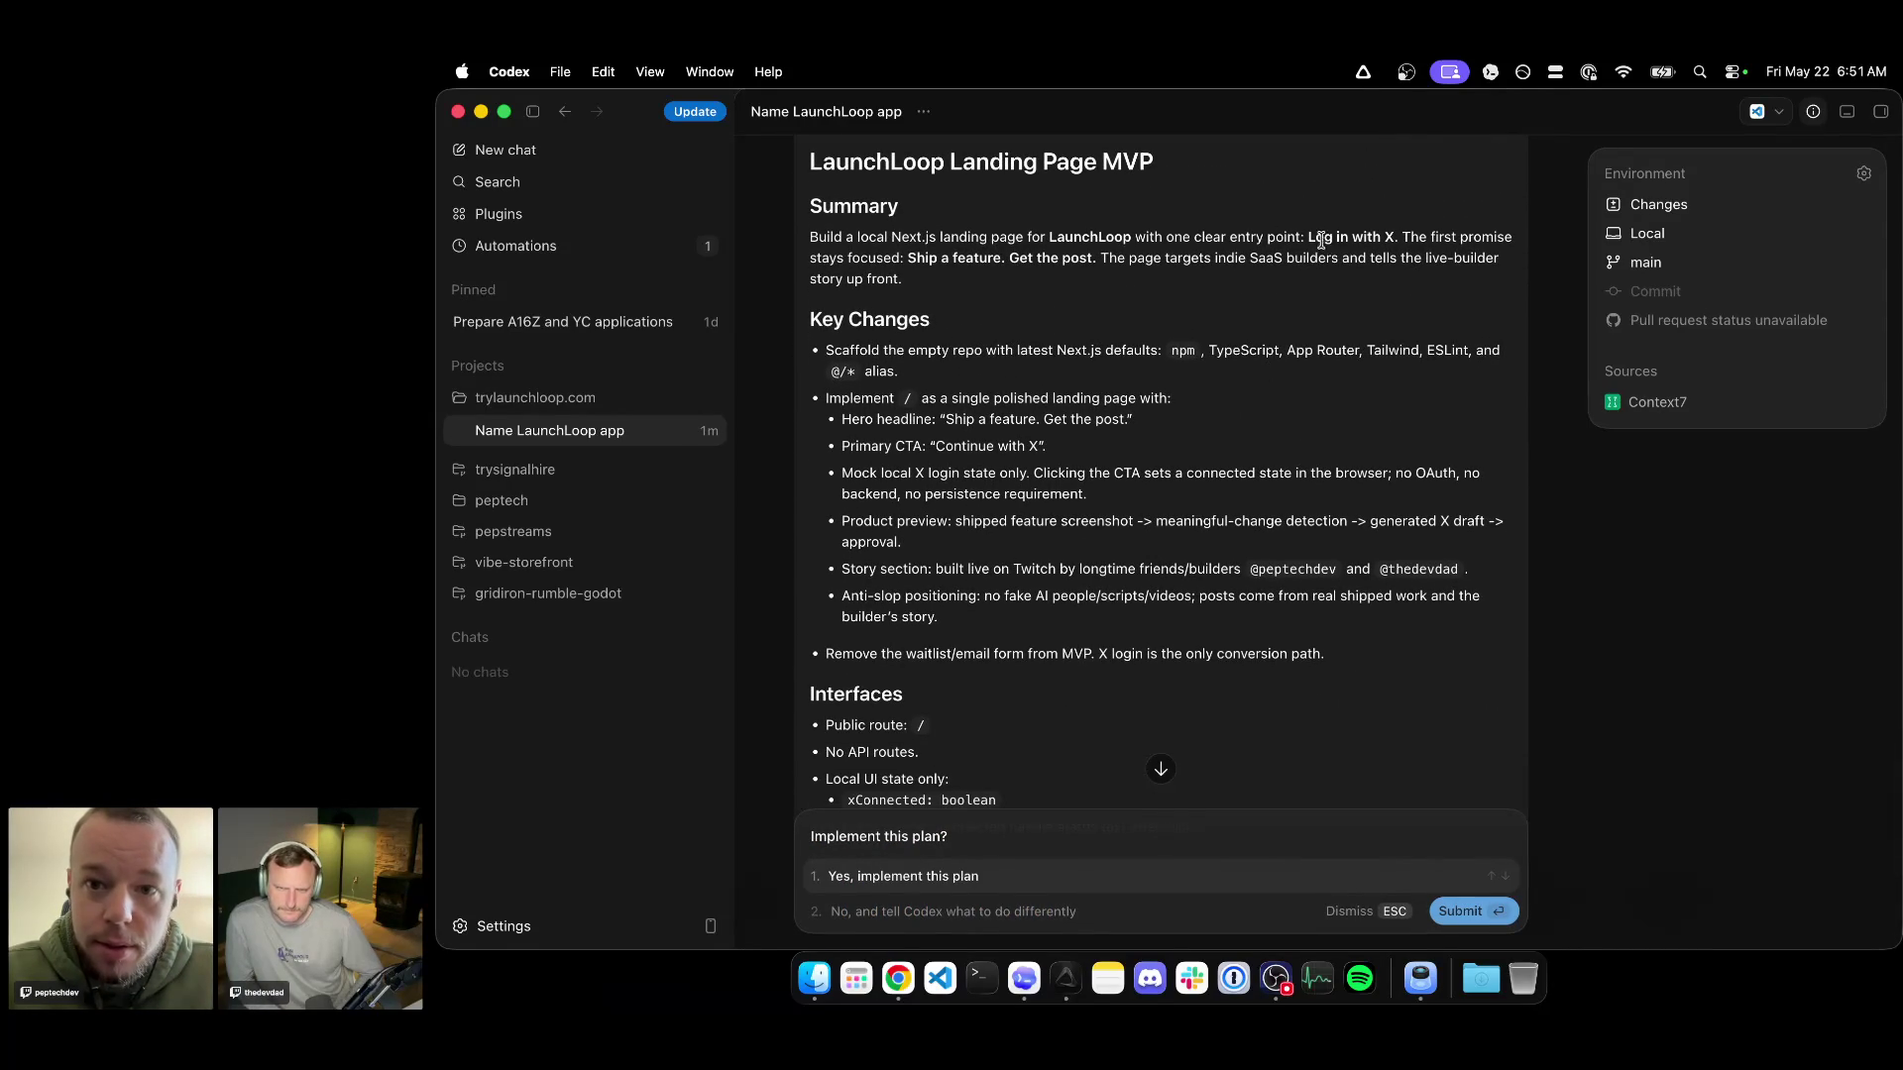
left_click_drag(1315, 238, 1392, 239)
left_click(1386, 238)
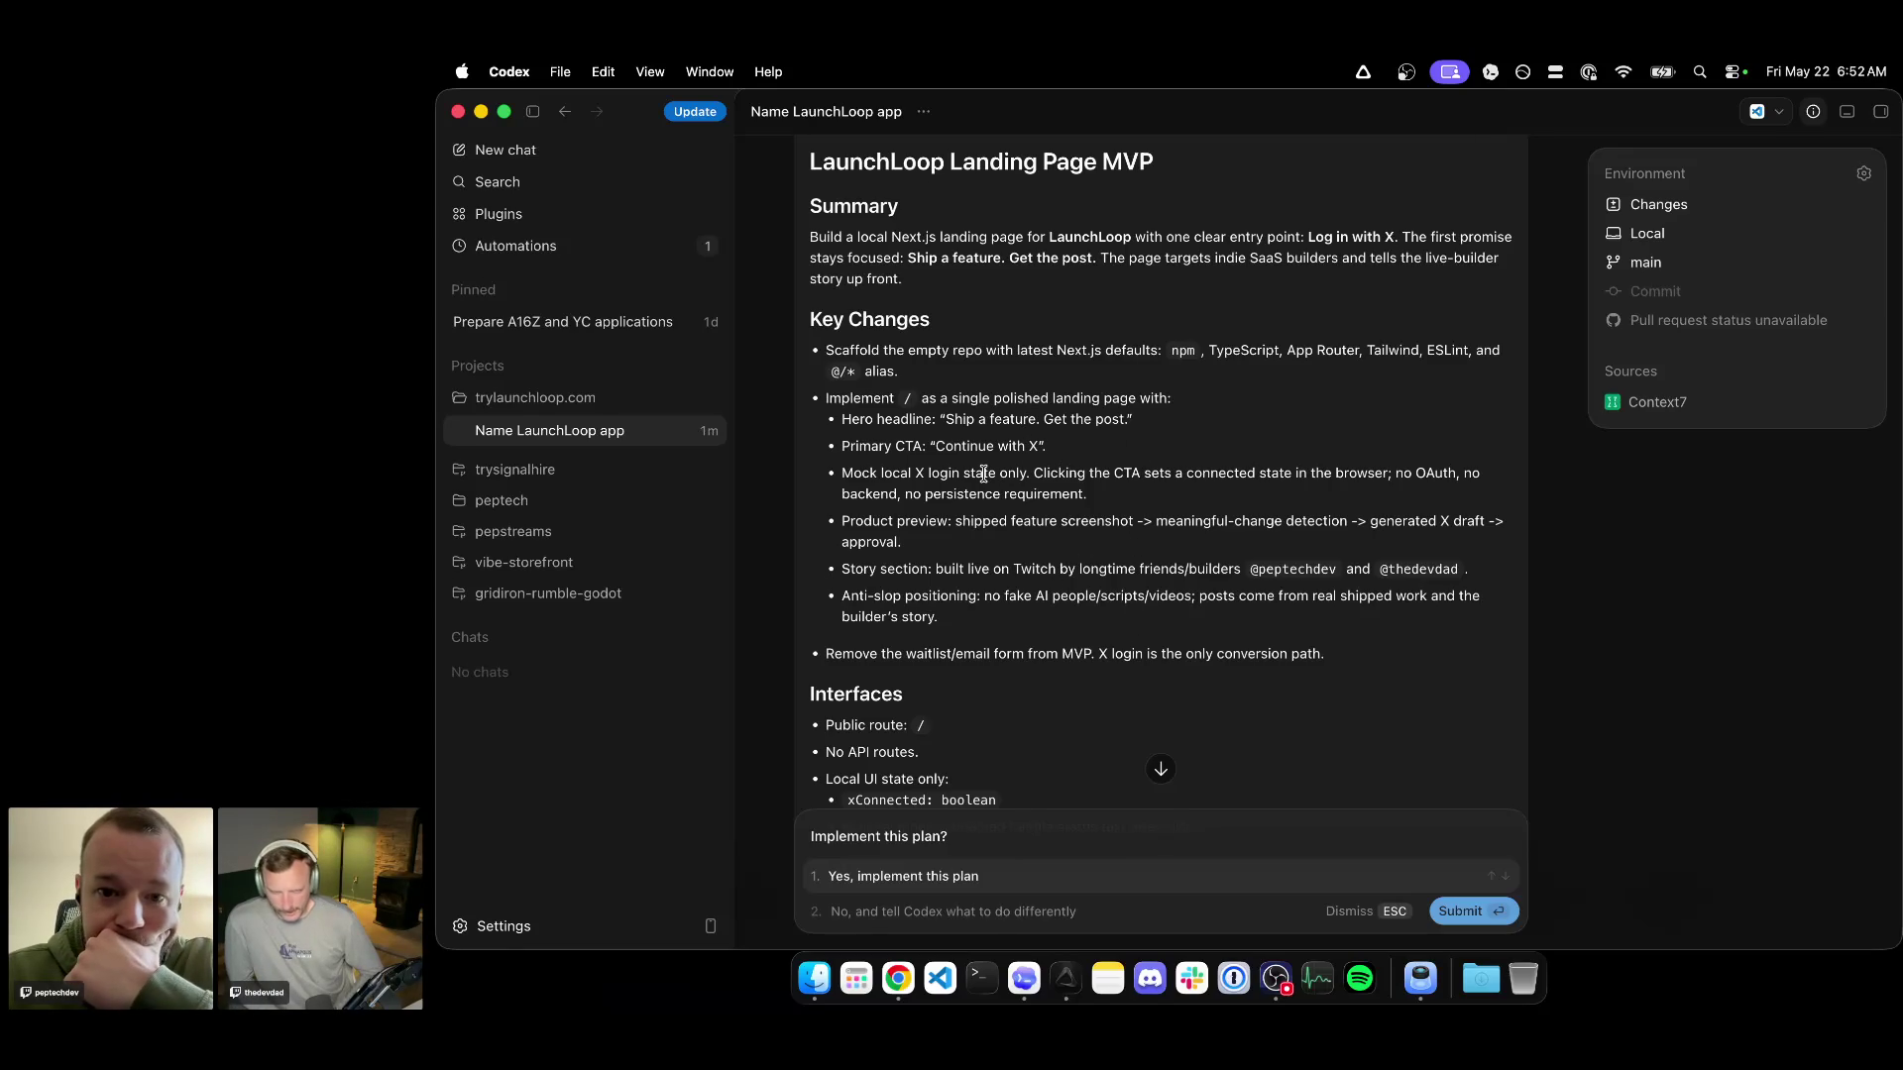
left_click_drag(959, 524, 963, 544)
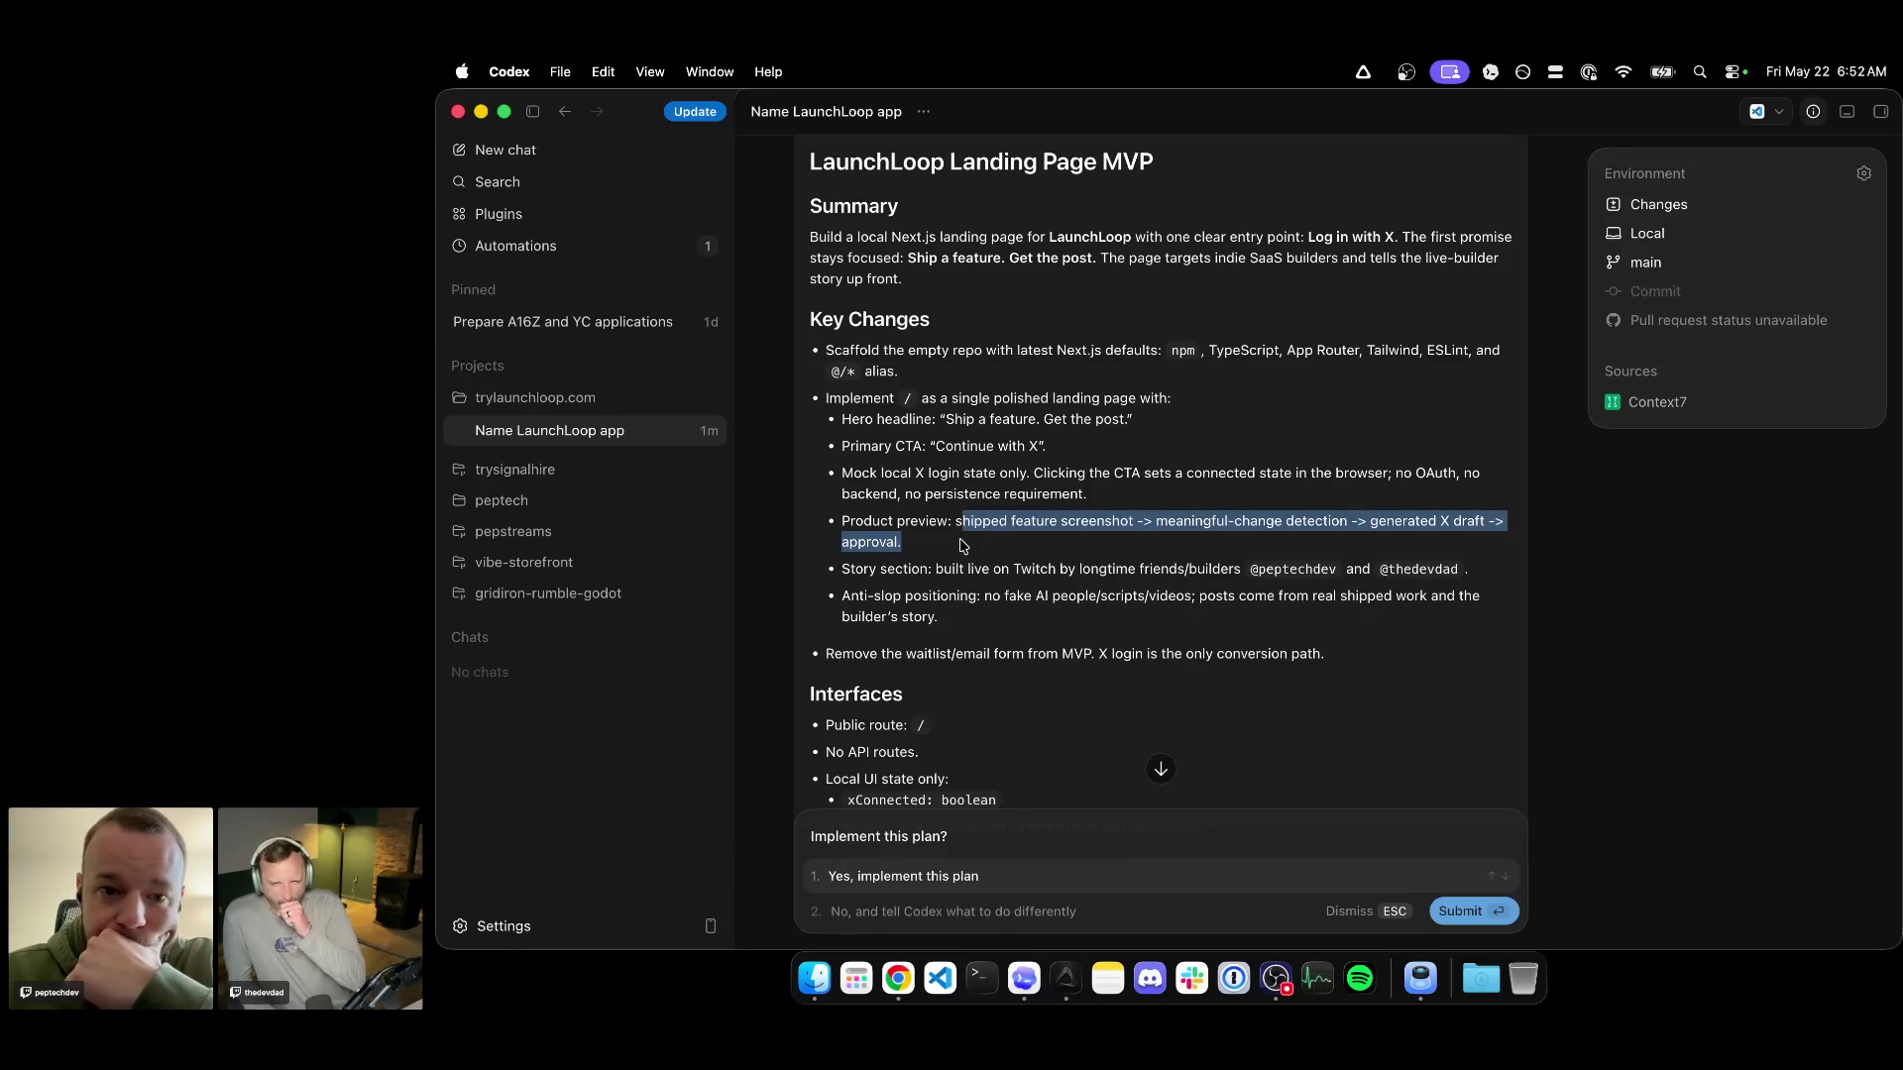
left_click(962, 546)
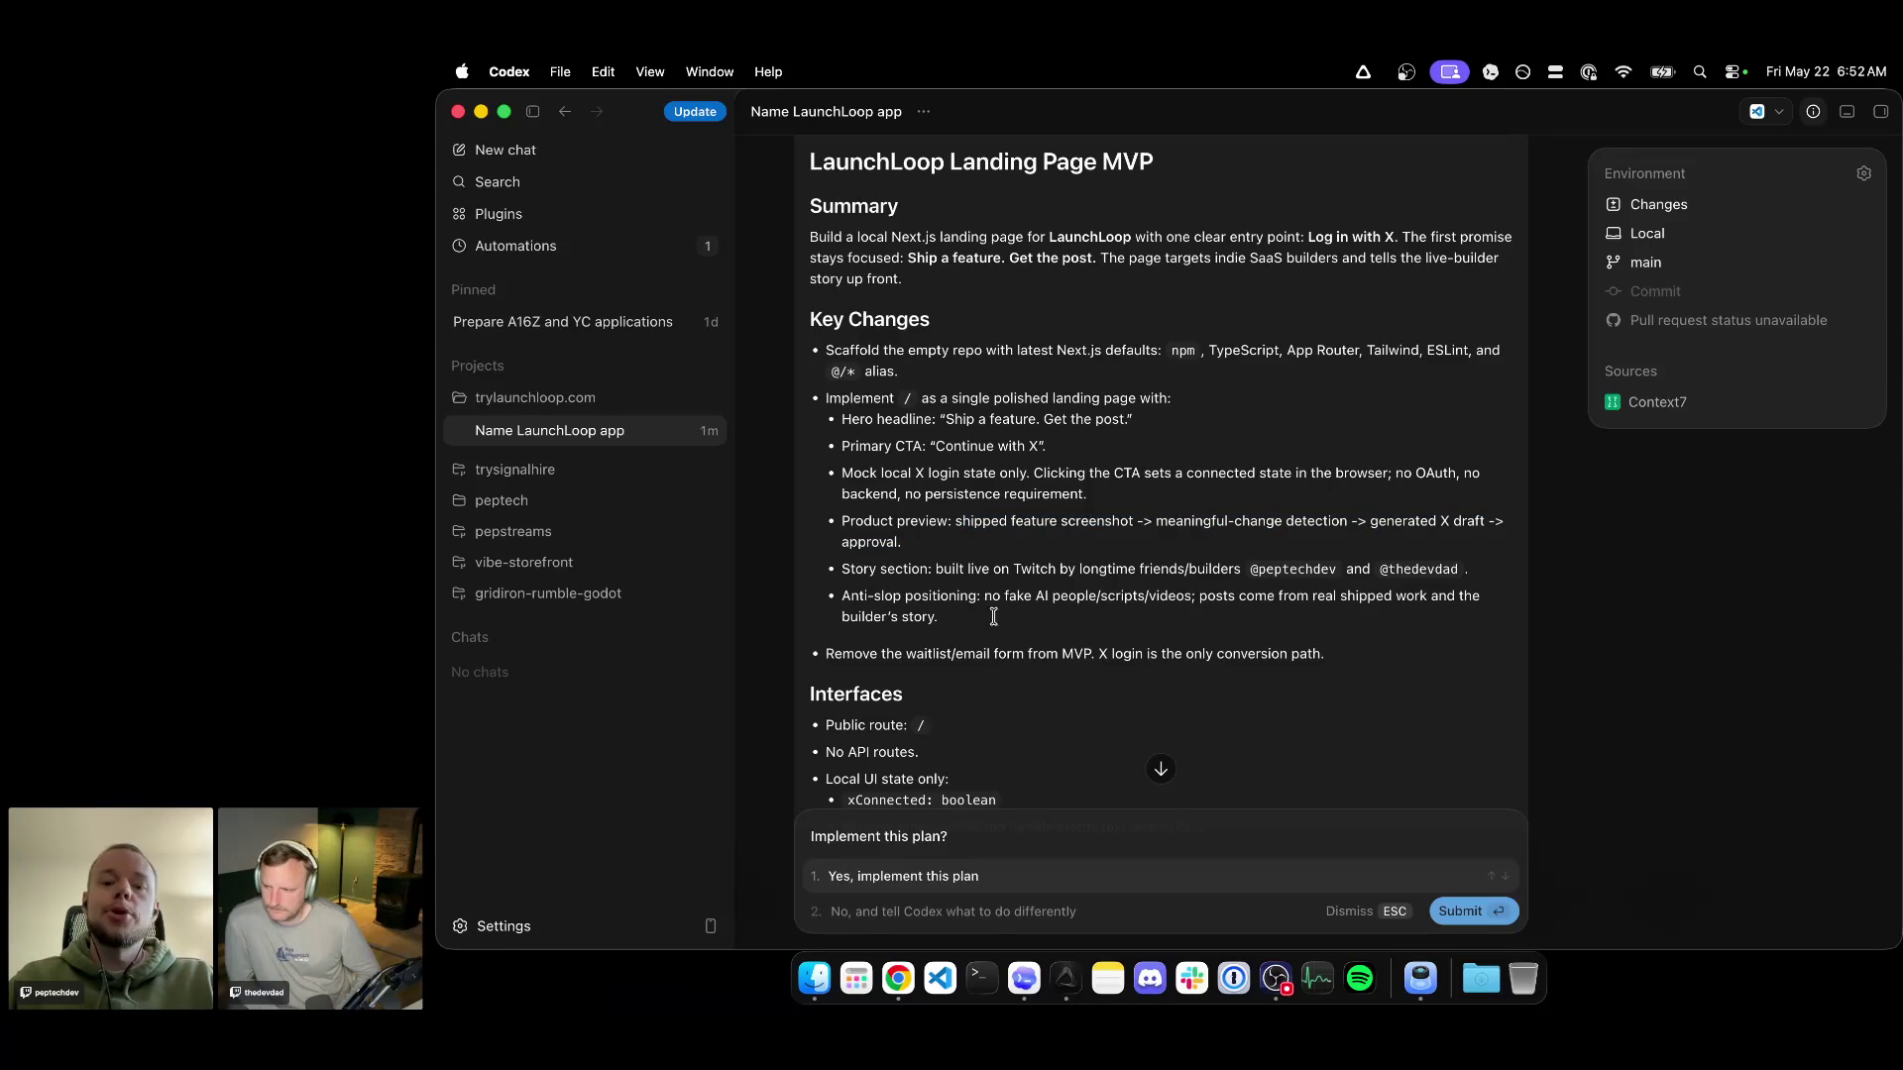
scroll(1147, 641, "down", 1)
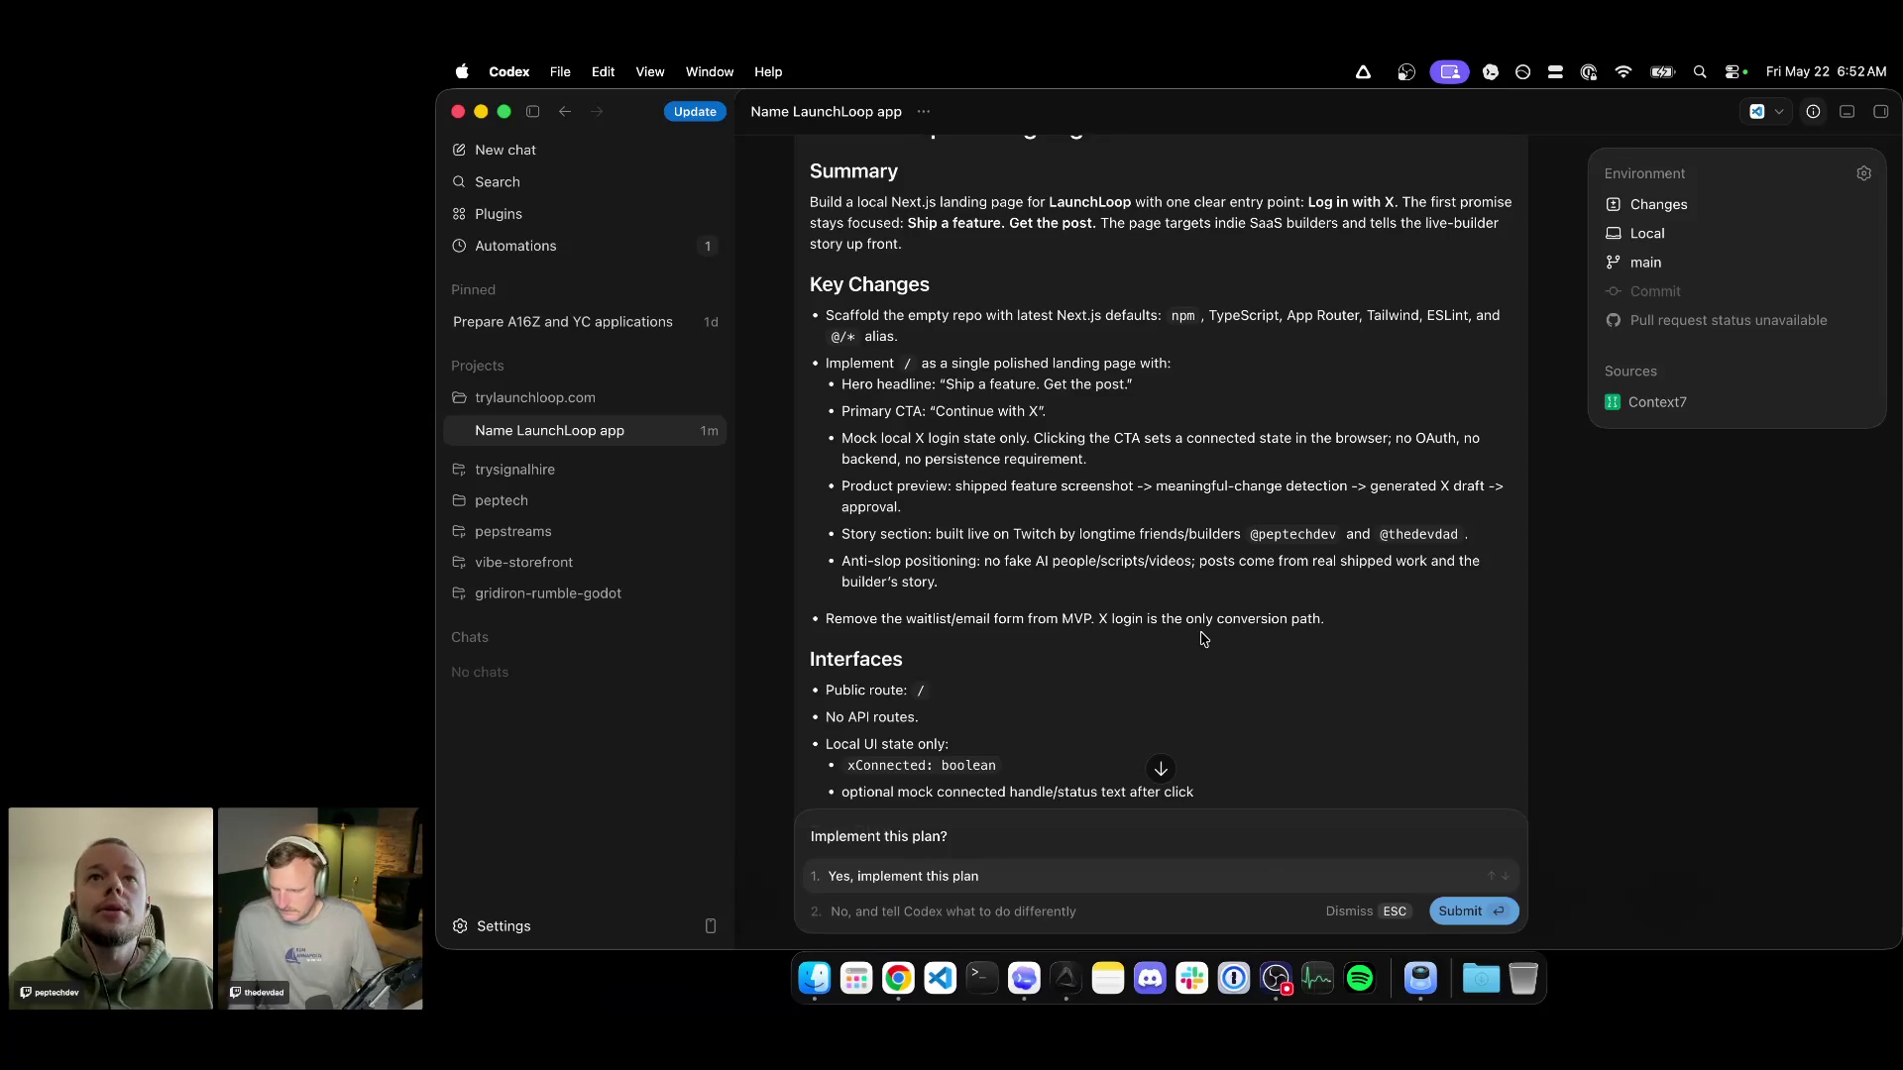
scroll(1202, 638, "down", 3)
scroll(1201, 519, "down", 3)
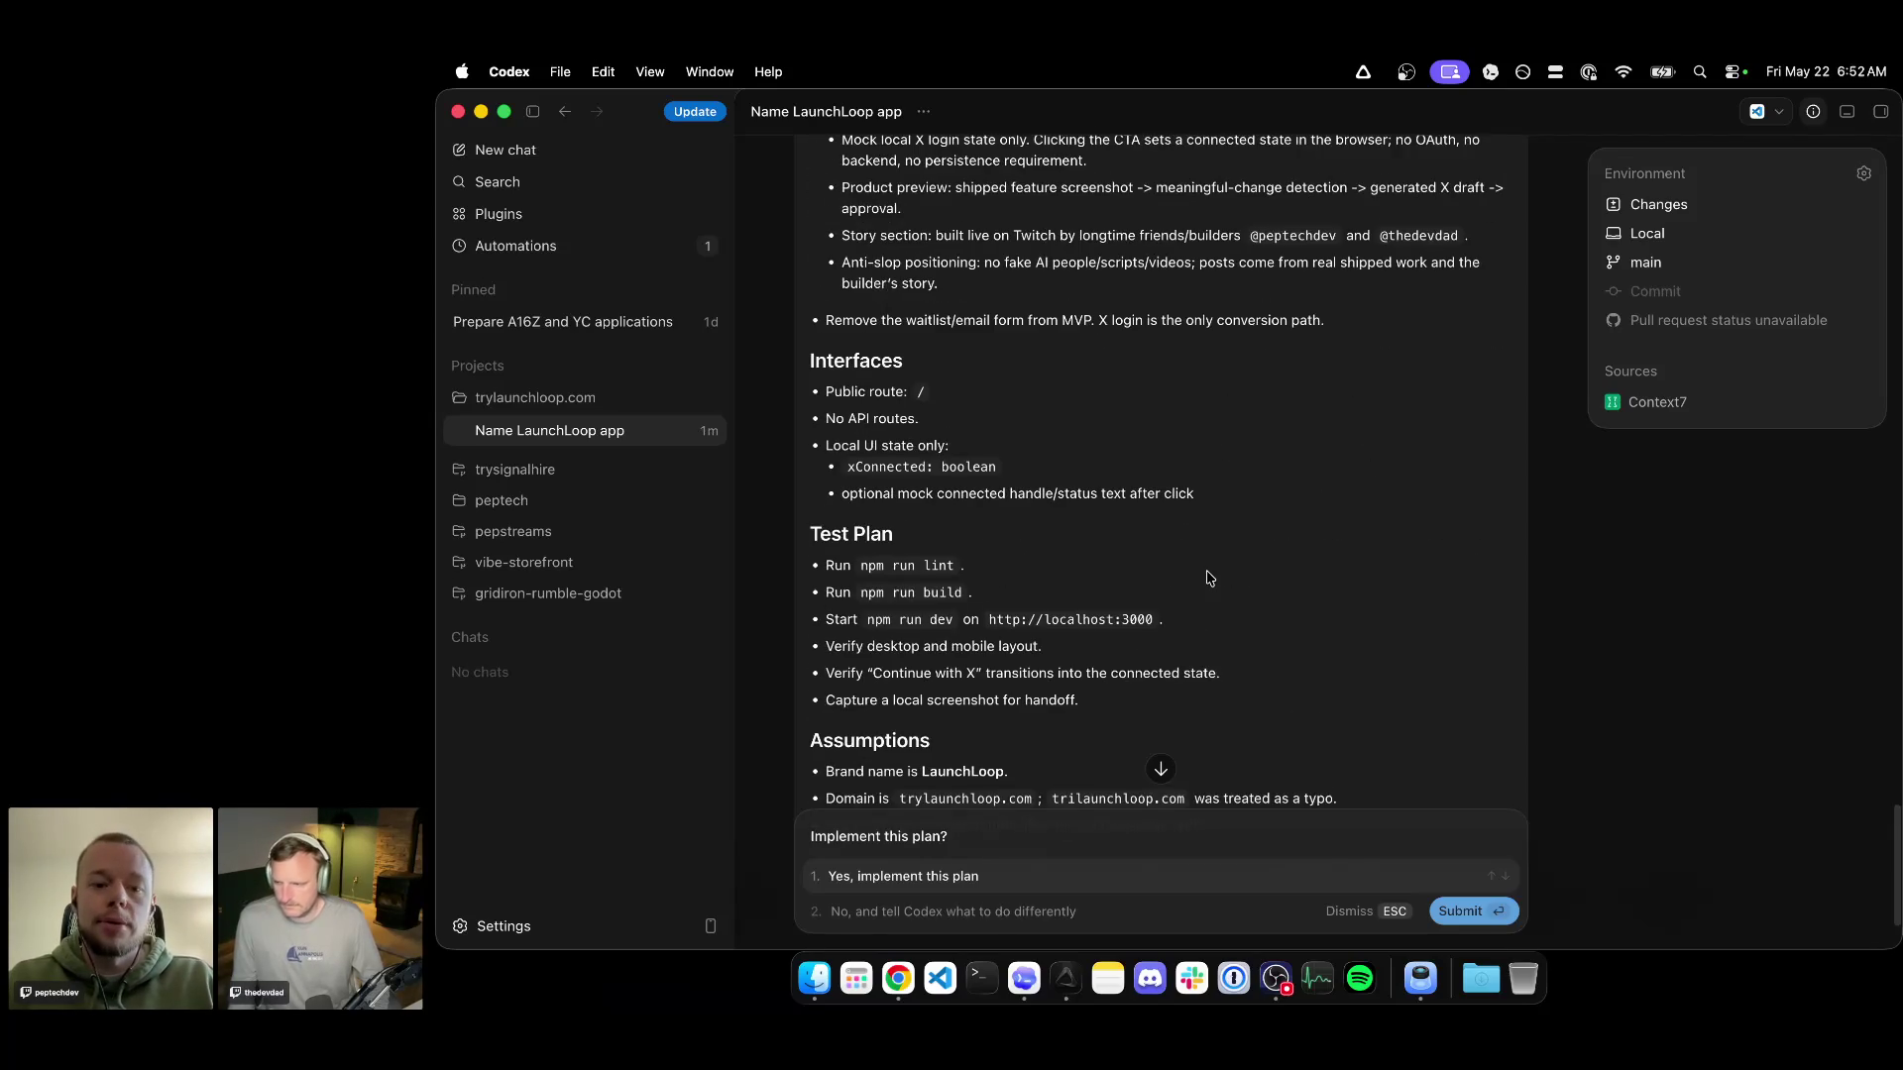
scroll(1206, 459, "down", 3)
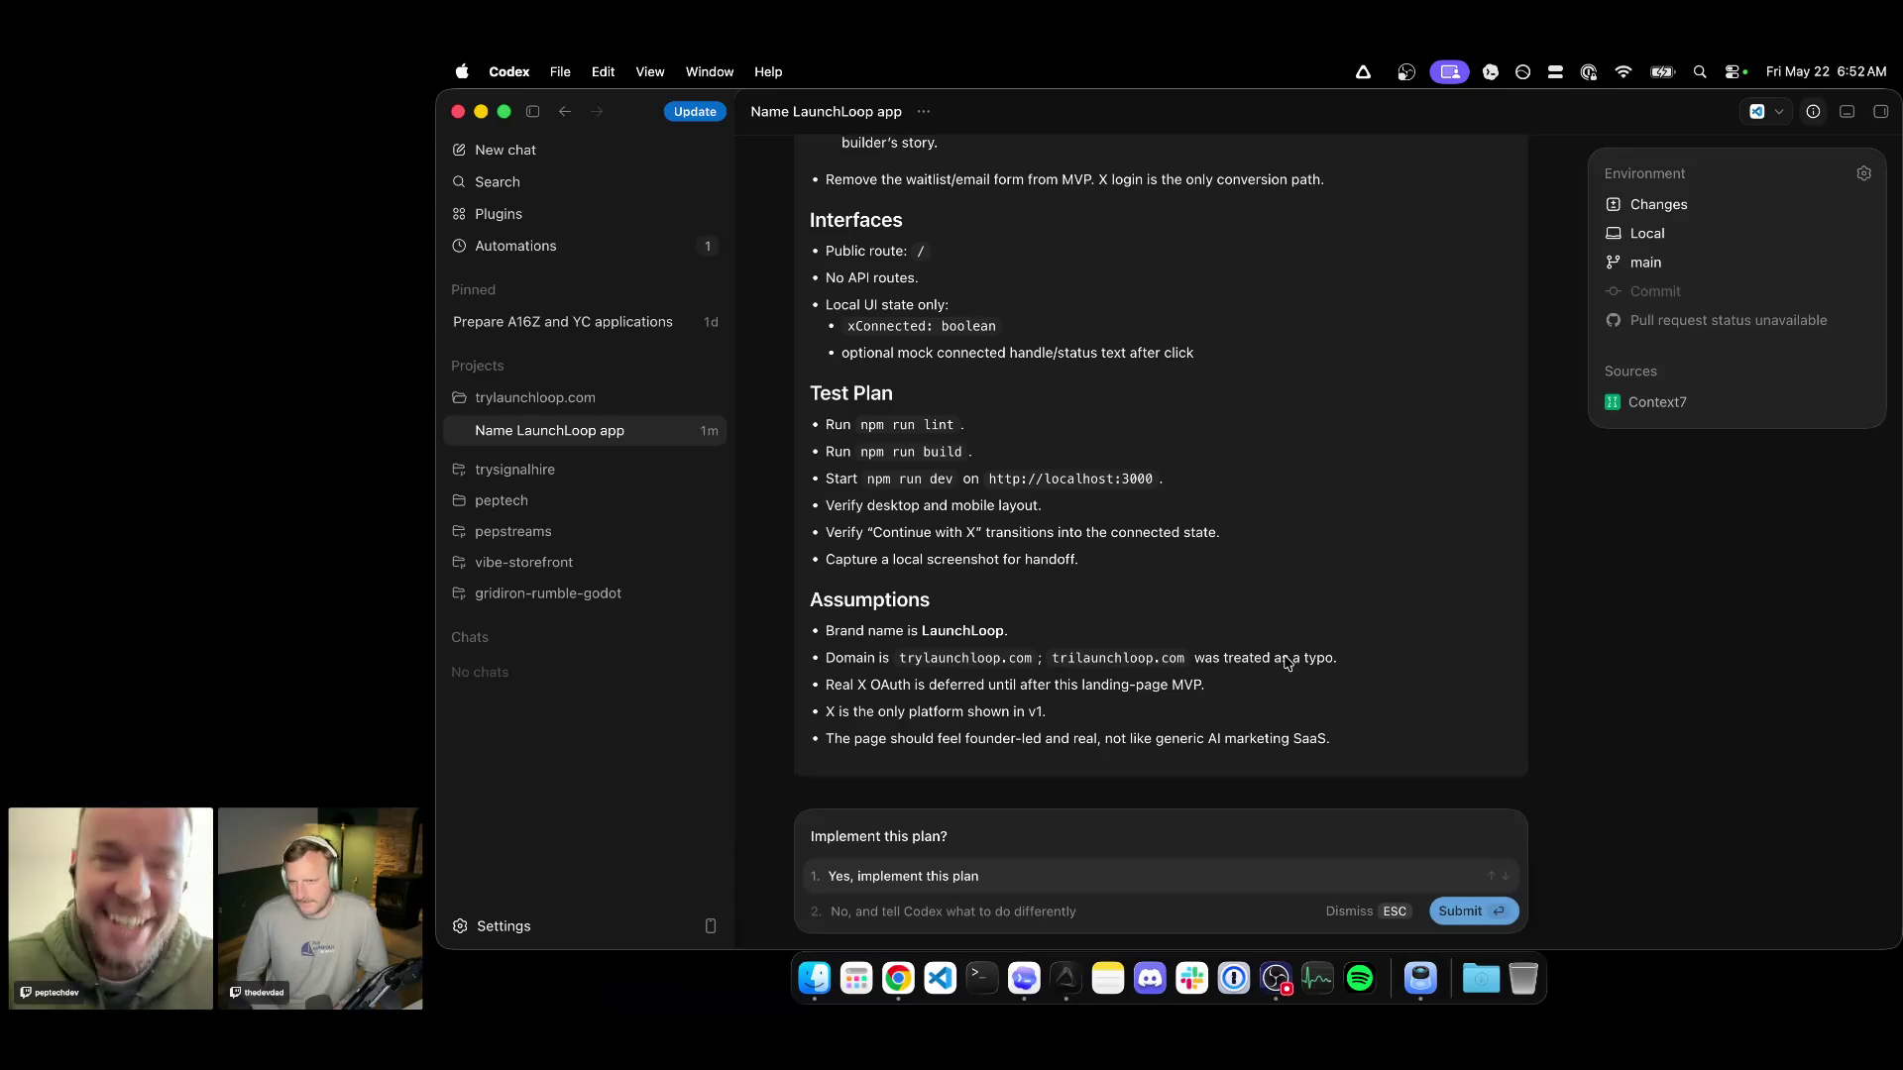
scroll(1108, 473, "up", 10)
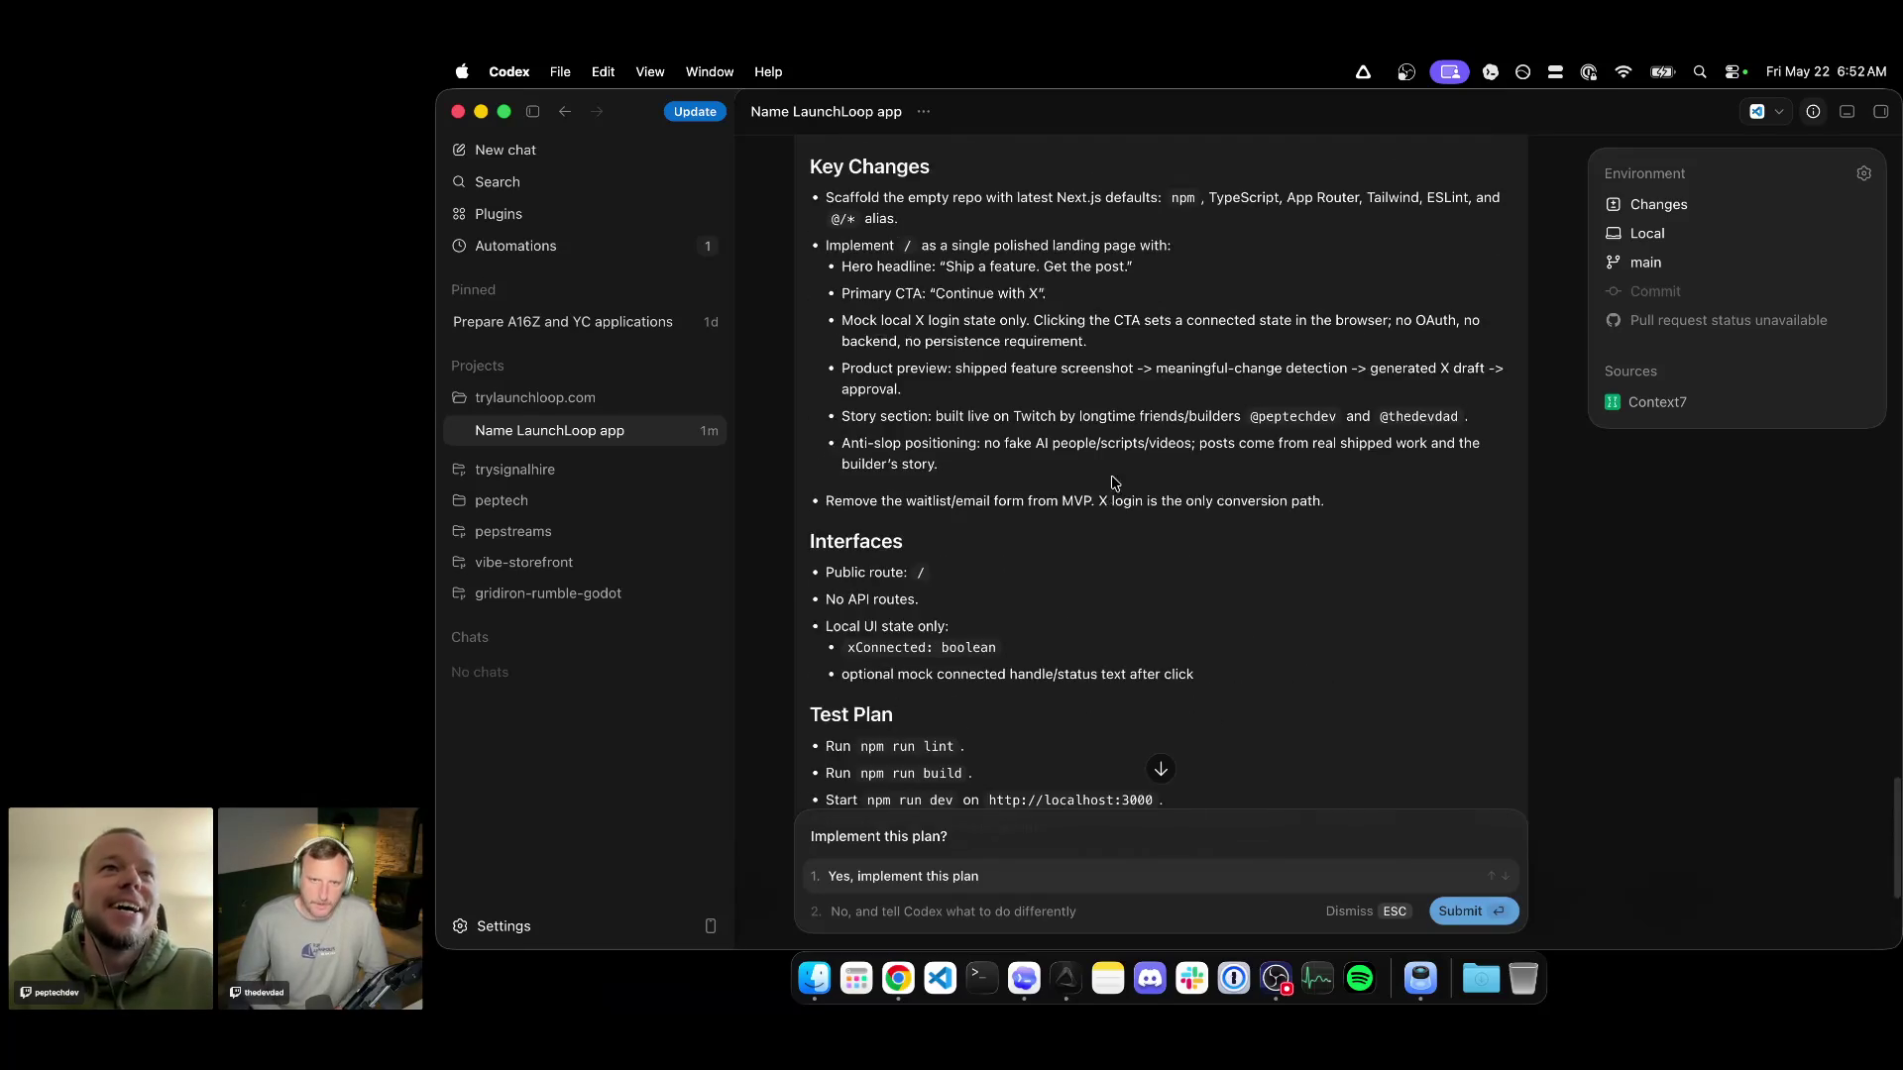
scroll(1181, 632, "down", 10)
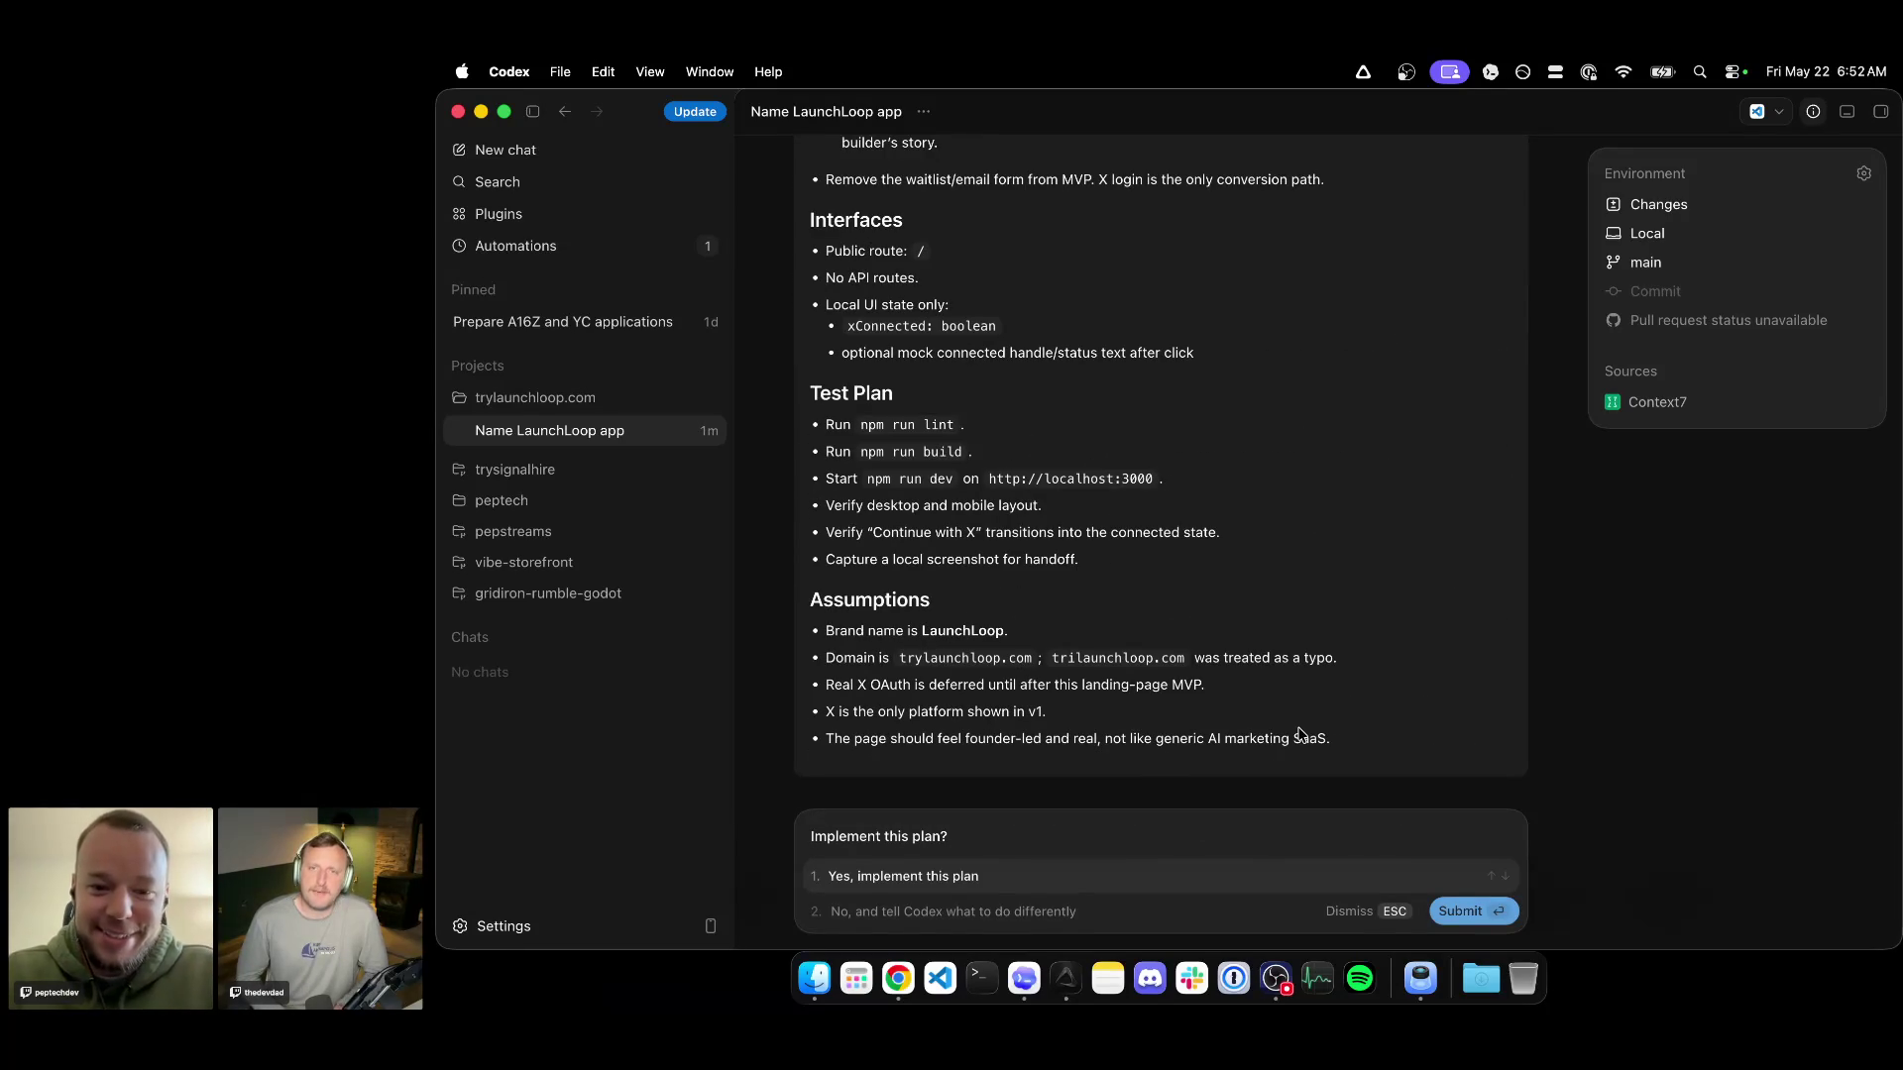
scroll(1202, 596, "up", 5)
scroll(1197, 597, "down", 5)
scroll(1198, 597, "up", 3)
scroll(1193, 479, "up", 2)
scroll(1194, 478, "down", 5)
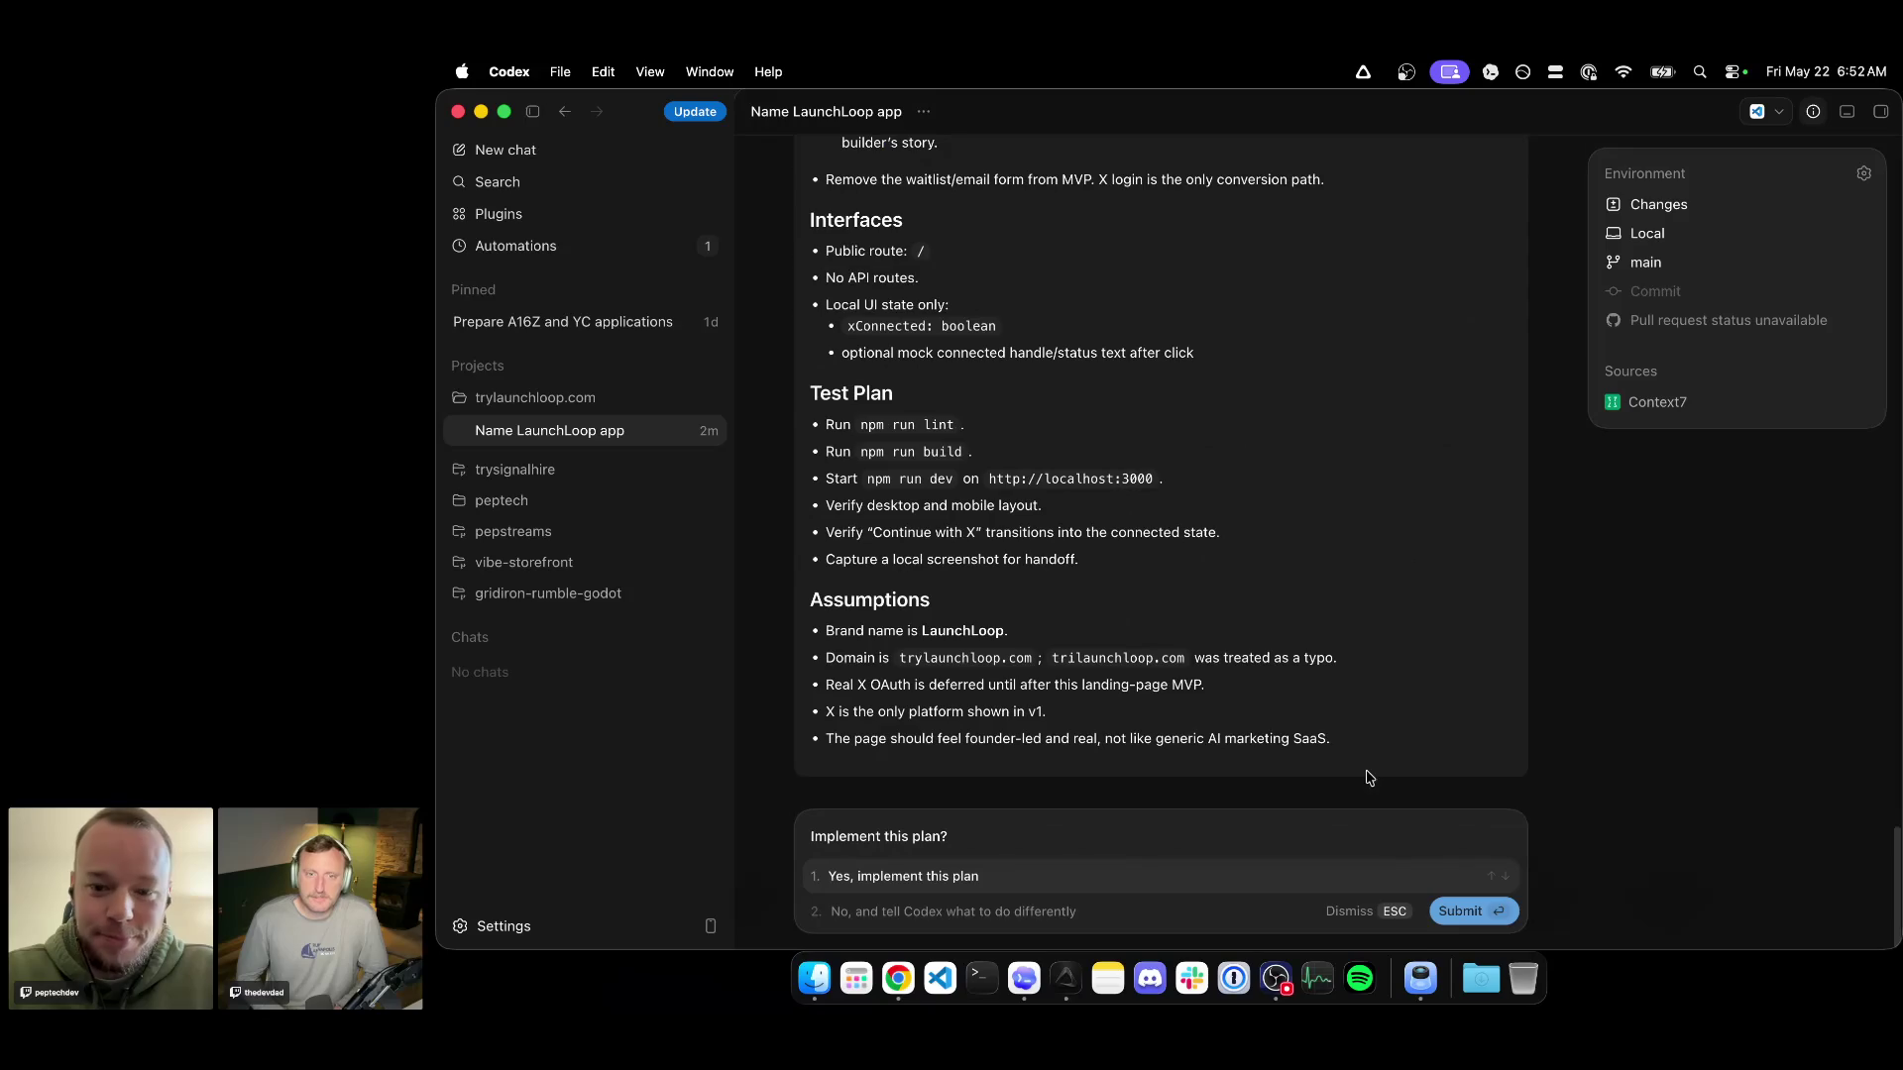
Approve the LaunchLoop plan so implementation begins.
left_click(1454, 912)
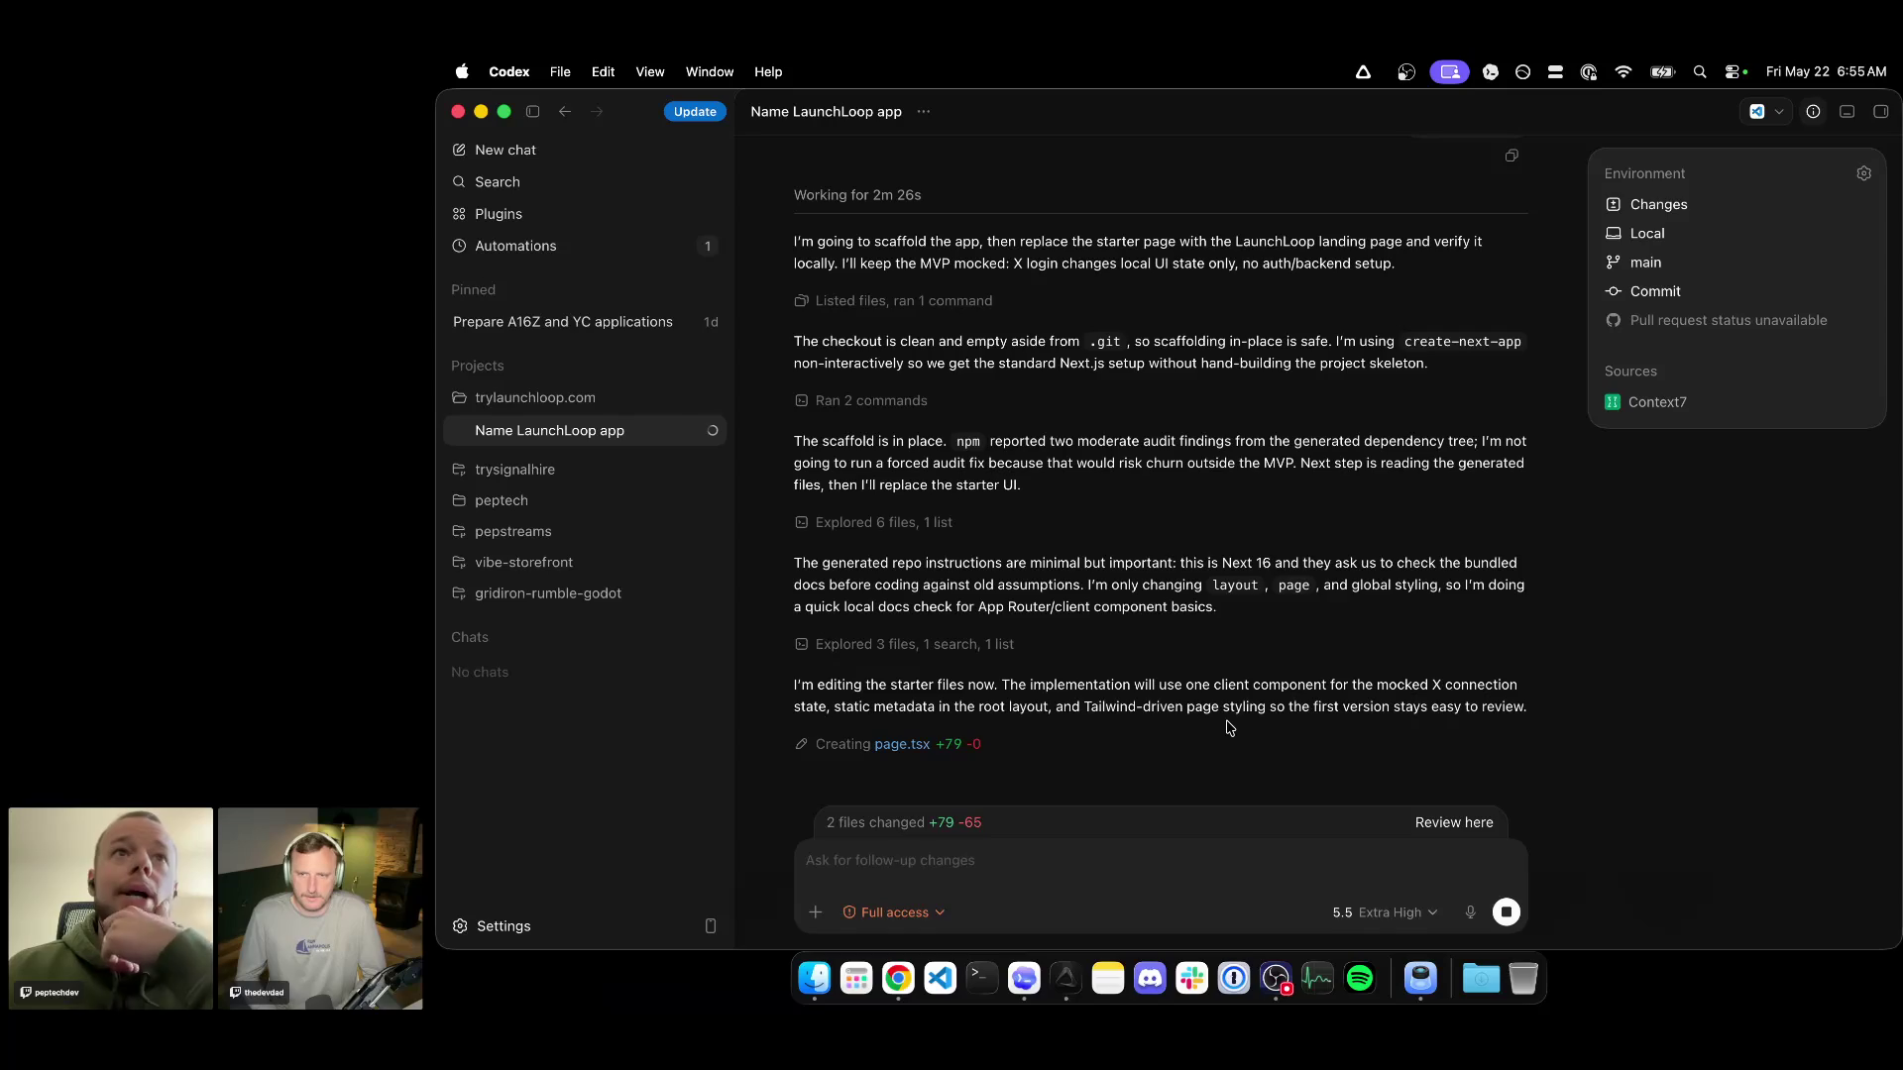
Expand the trysignalhire project's chats in the sidebar.
left_click(565, 471)
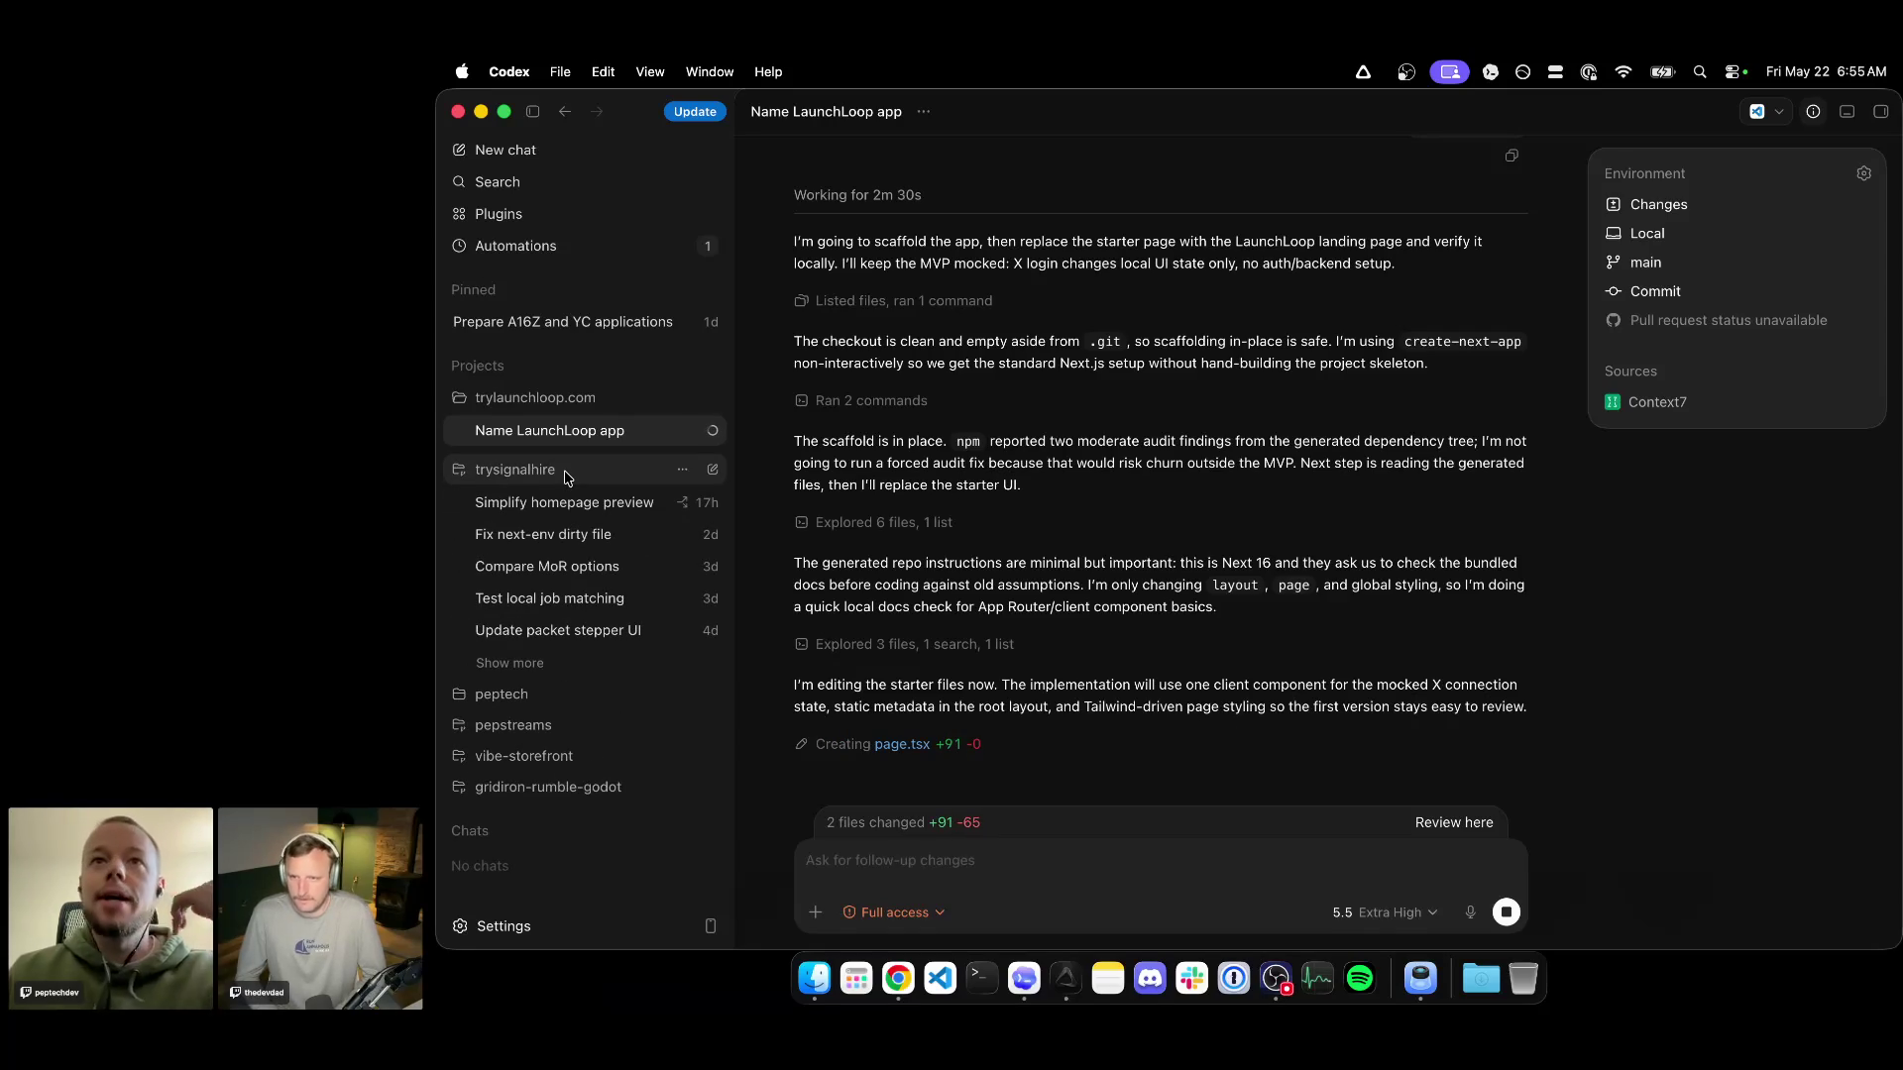
List trysignalhire's chats and start a new chat in that project.
left_click(509, 661)
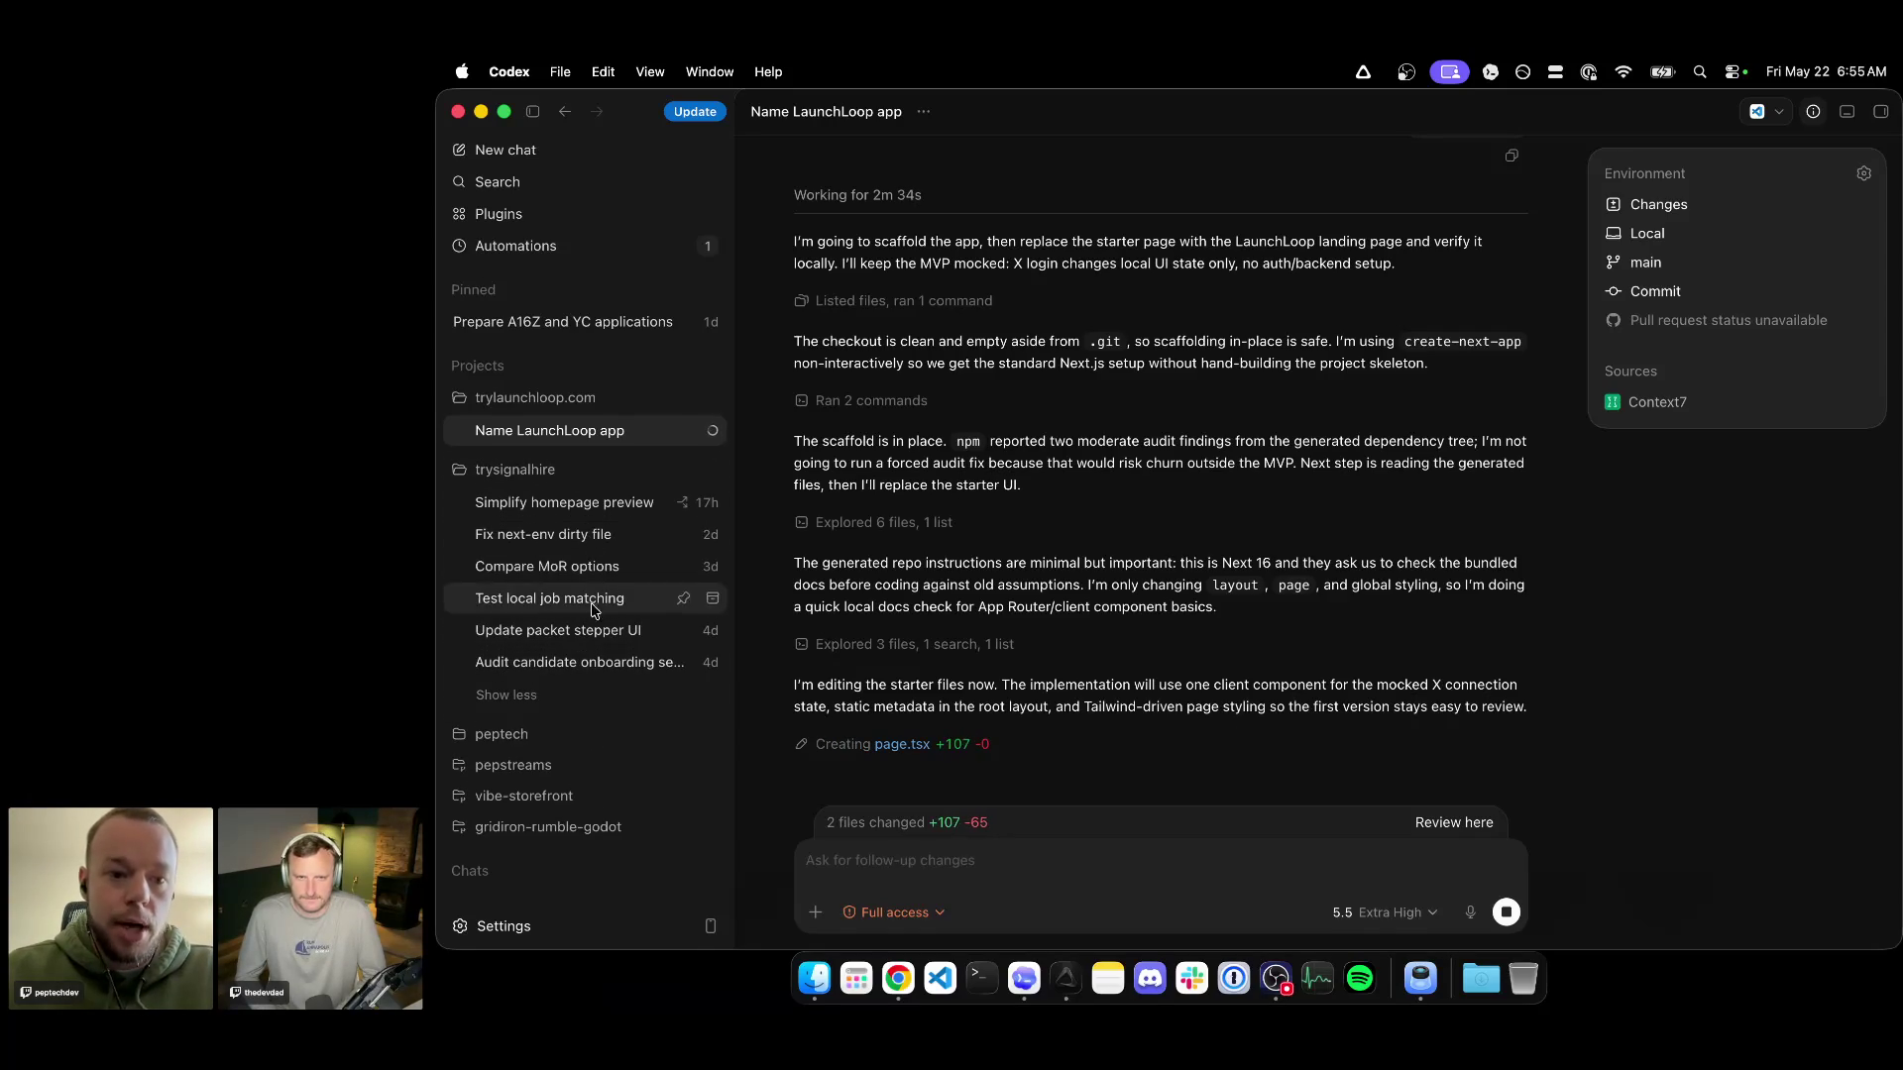
left_click(569, 473)
left_click(657, 474)
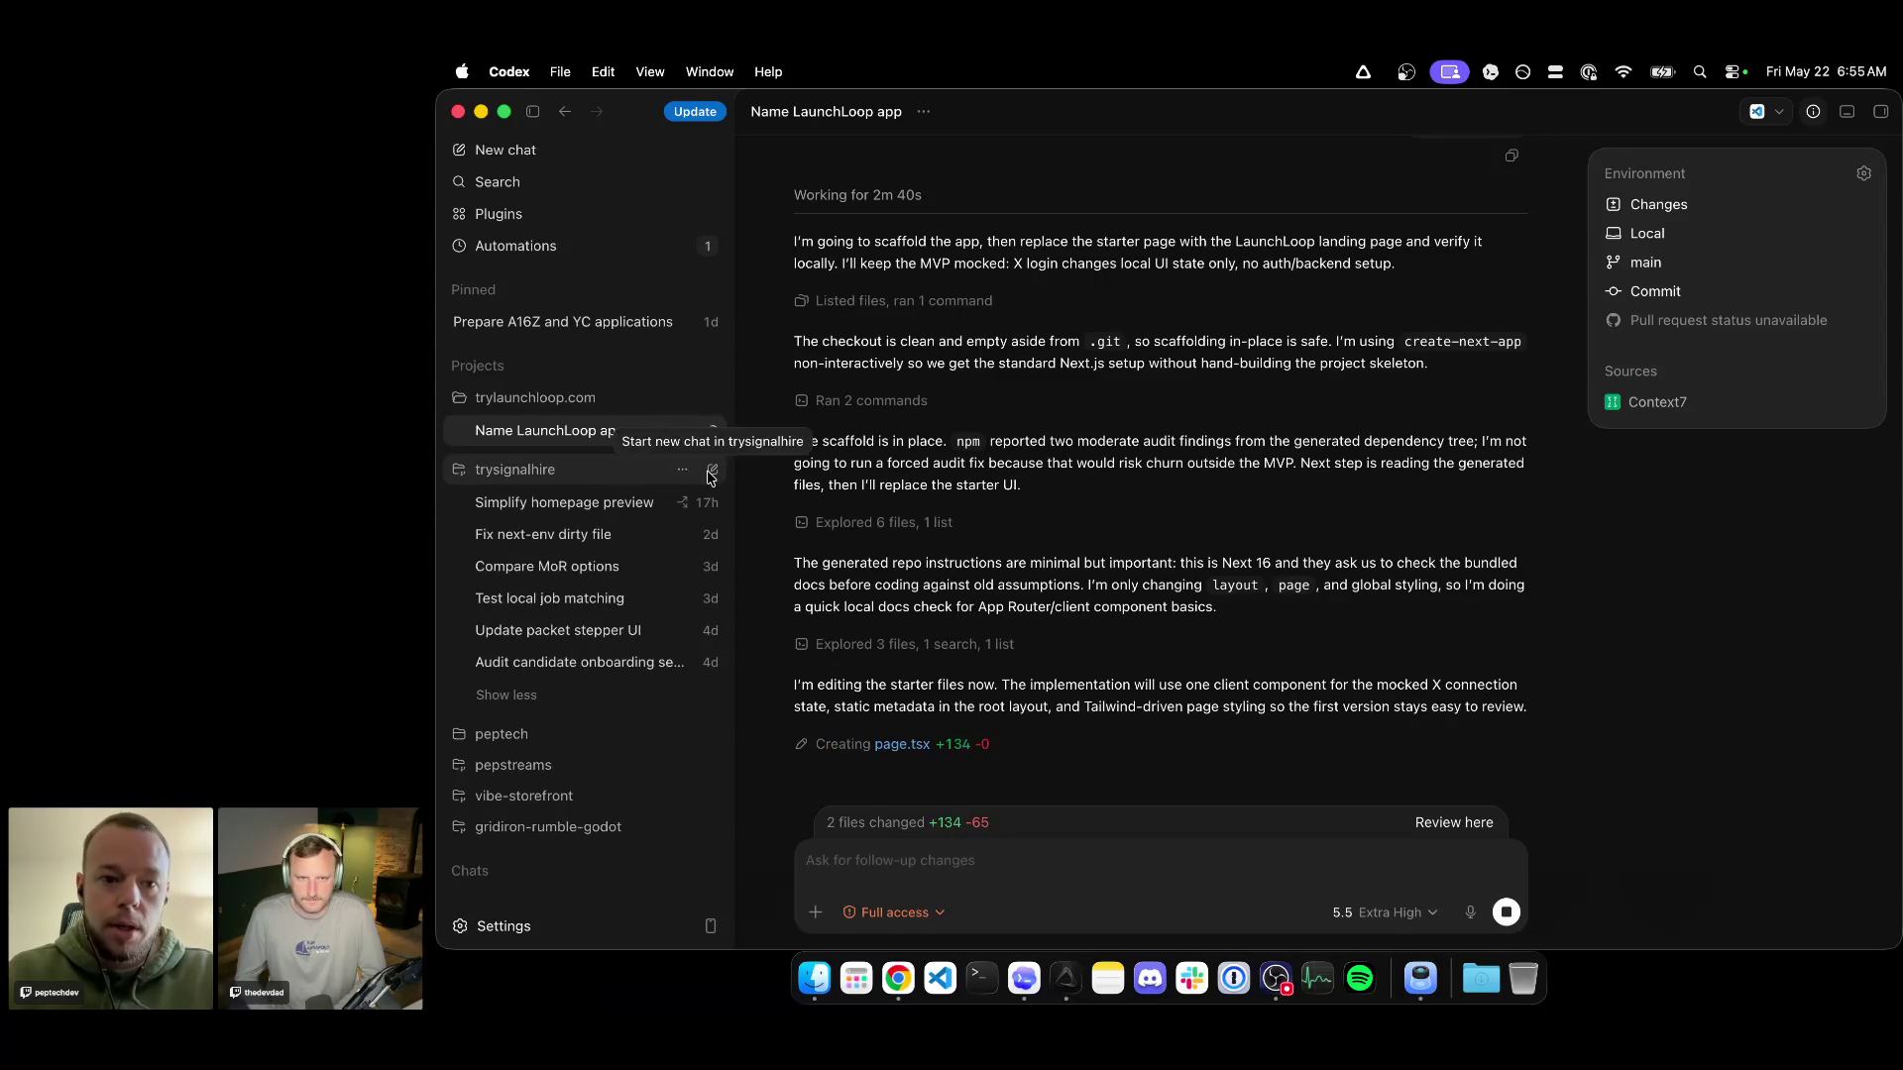
left_click(711, 468)
Set the new chat to run in a new worktree based on the develop branch.
left_click(1157, 576)
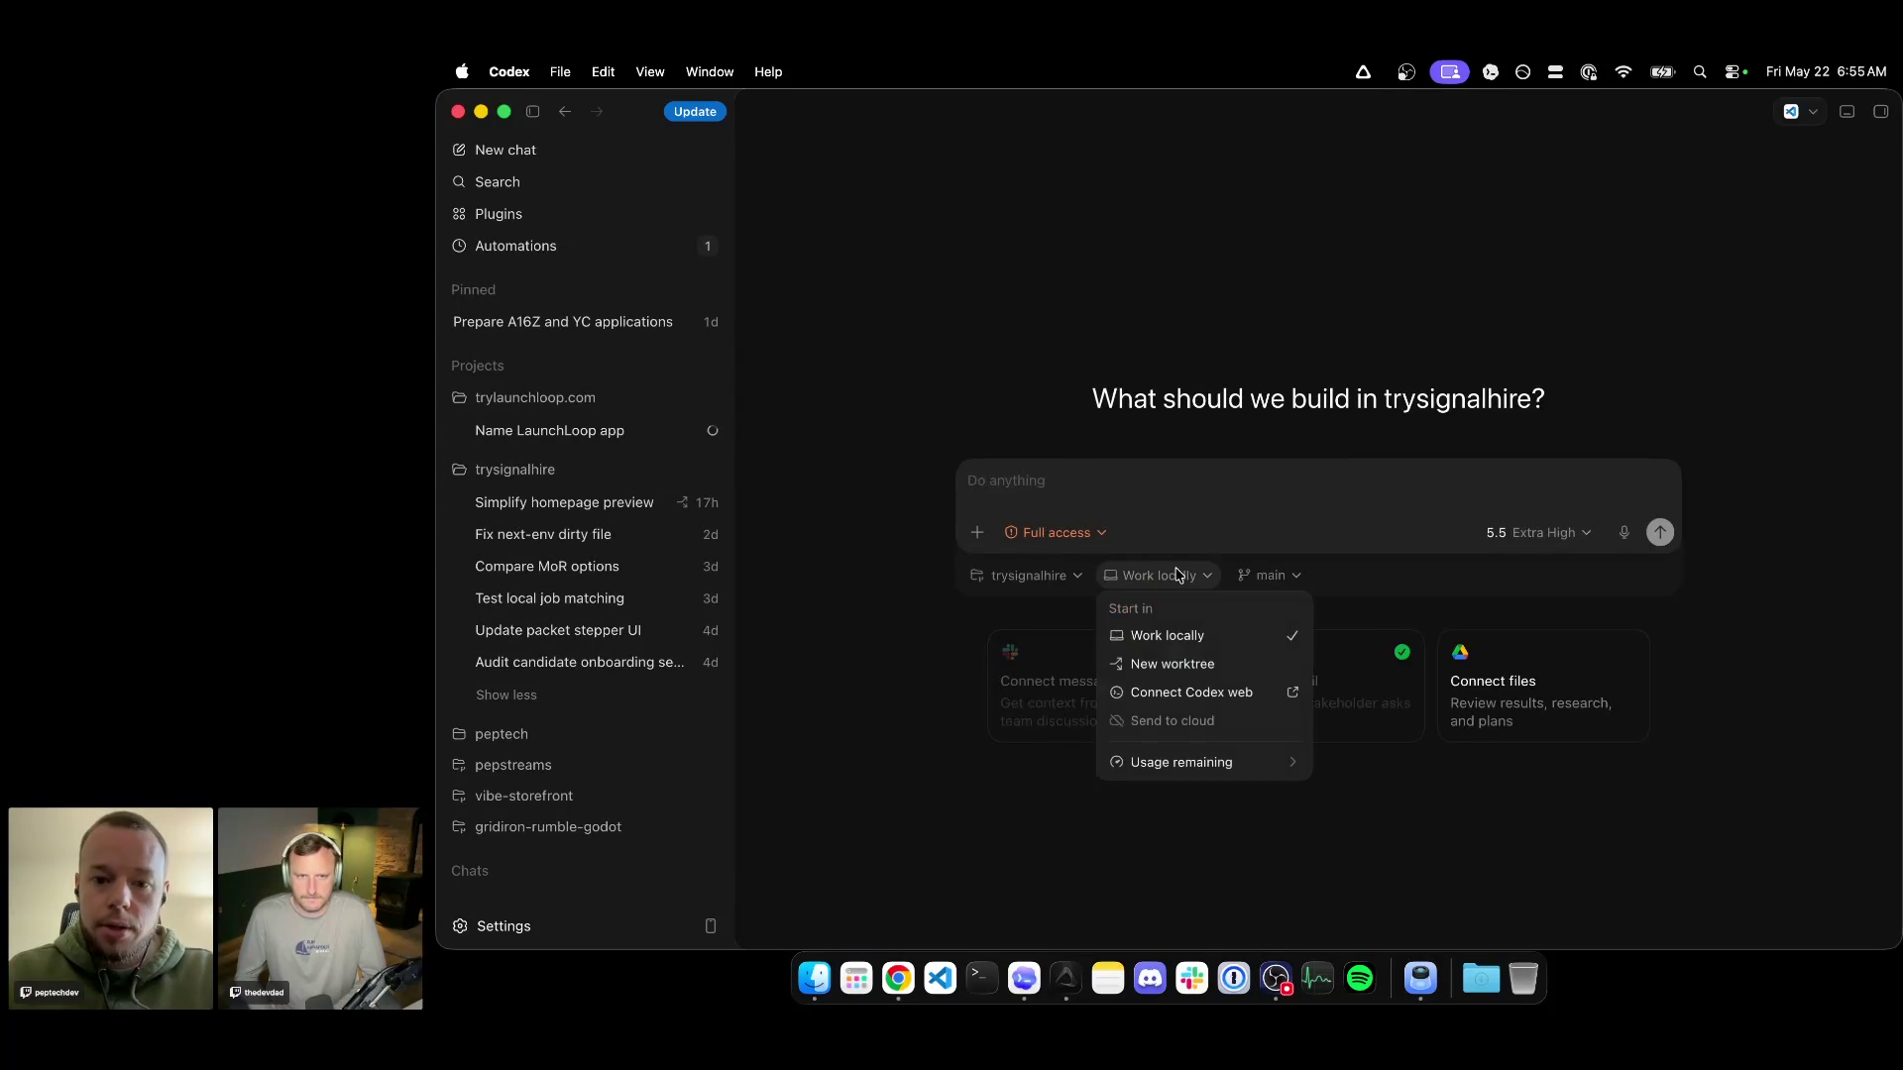
left_click(1176, 664)
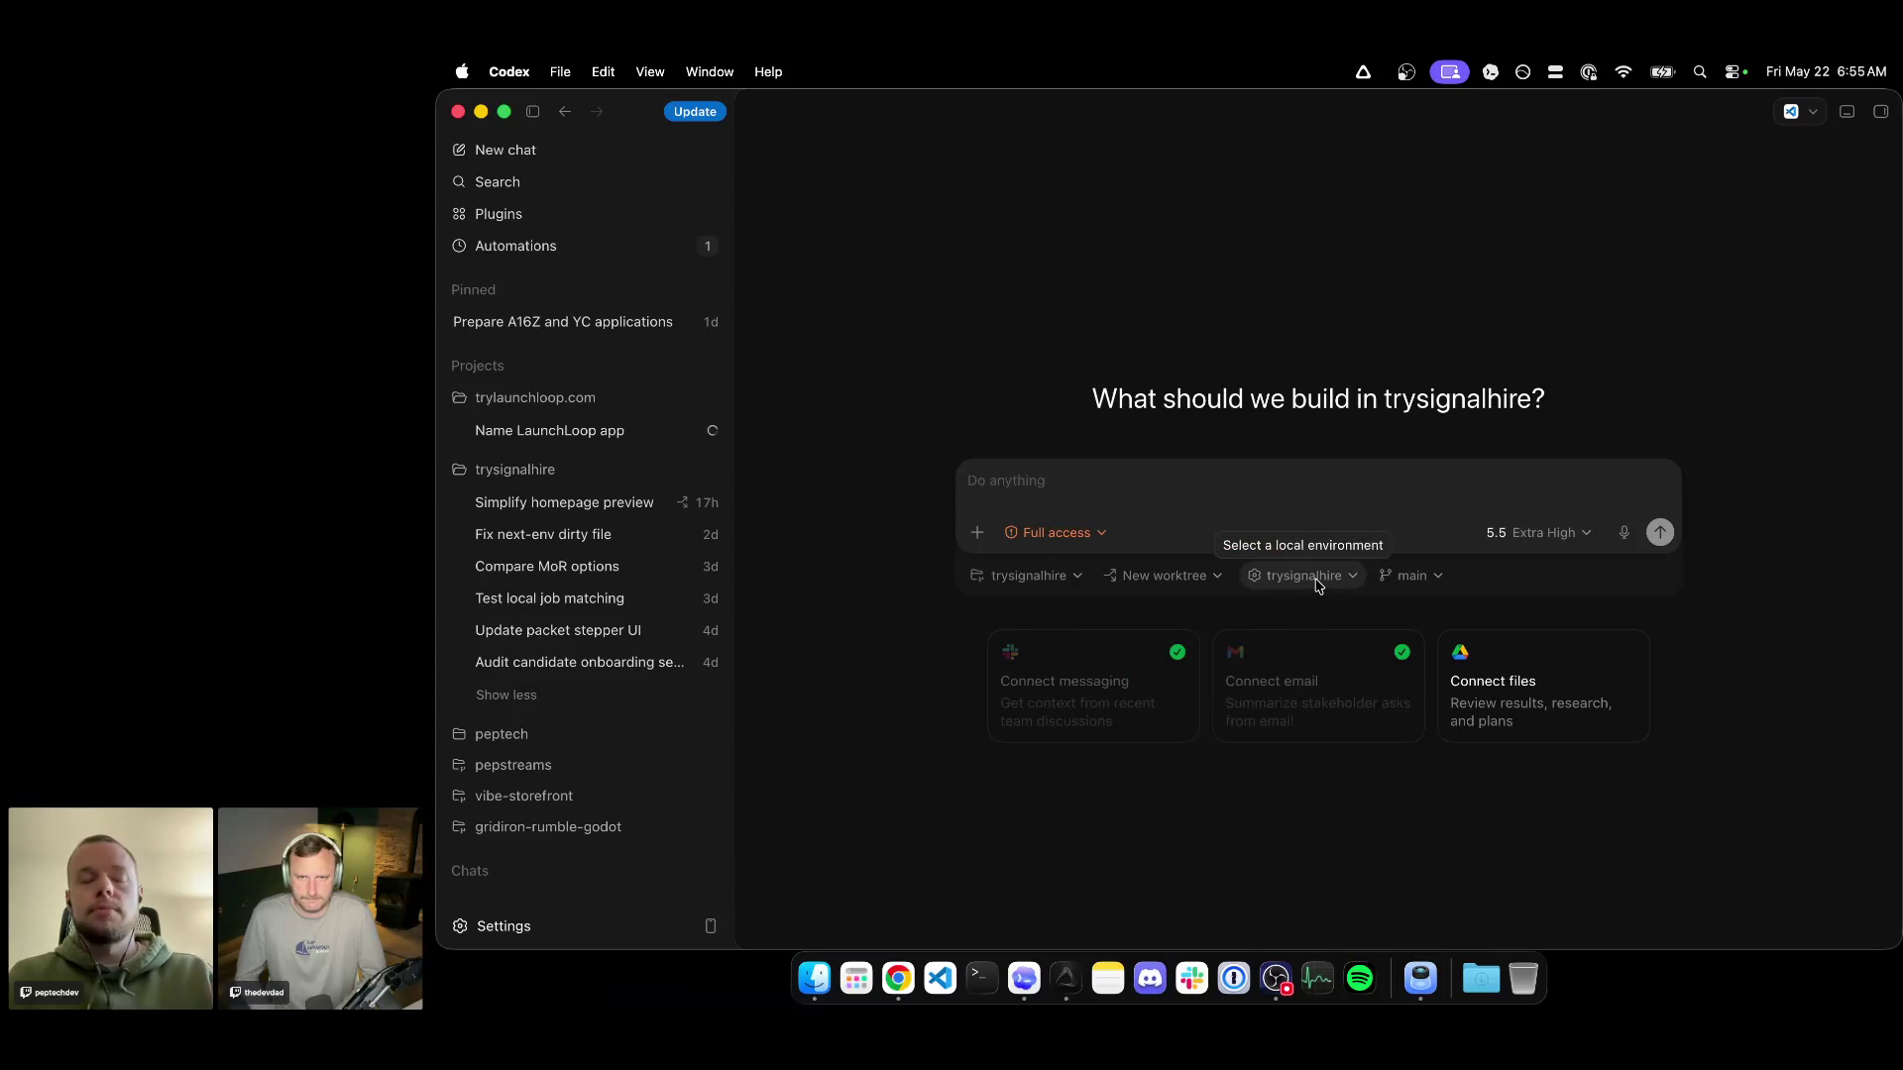
left_click(1411, 576)
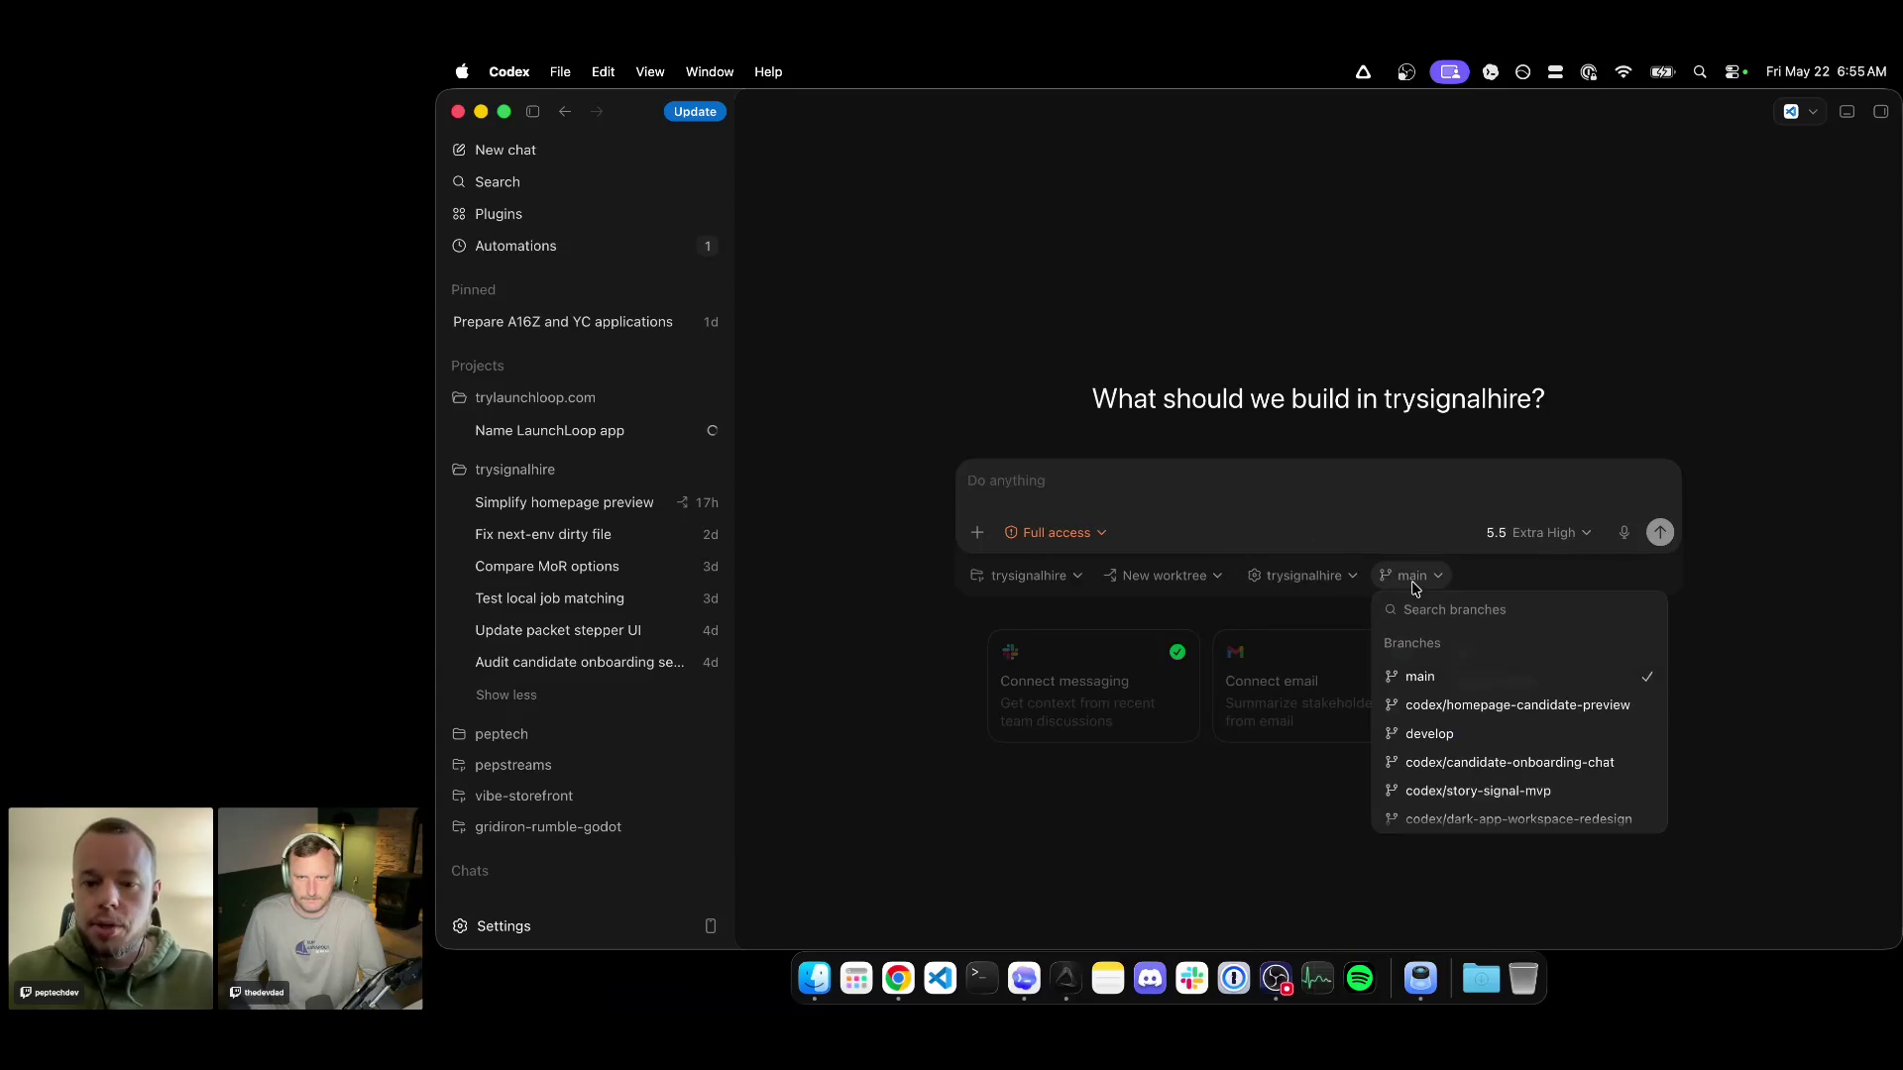
left_click(1448, 734)
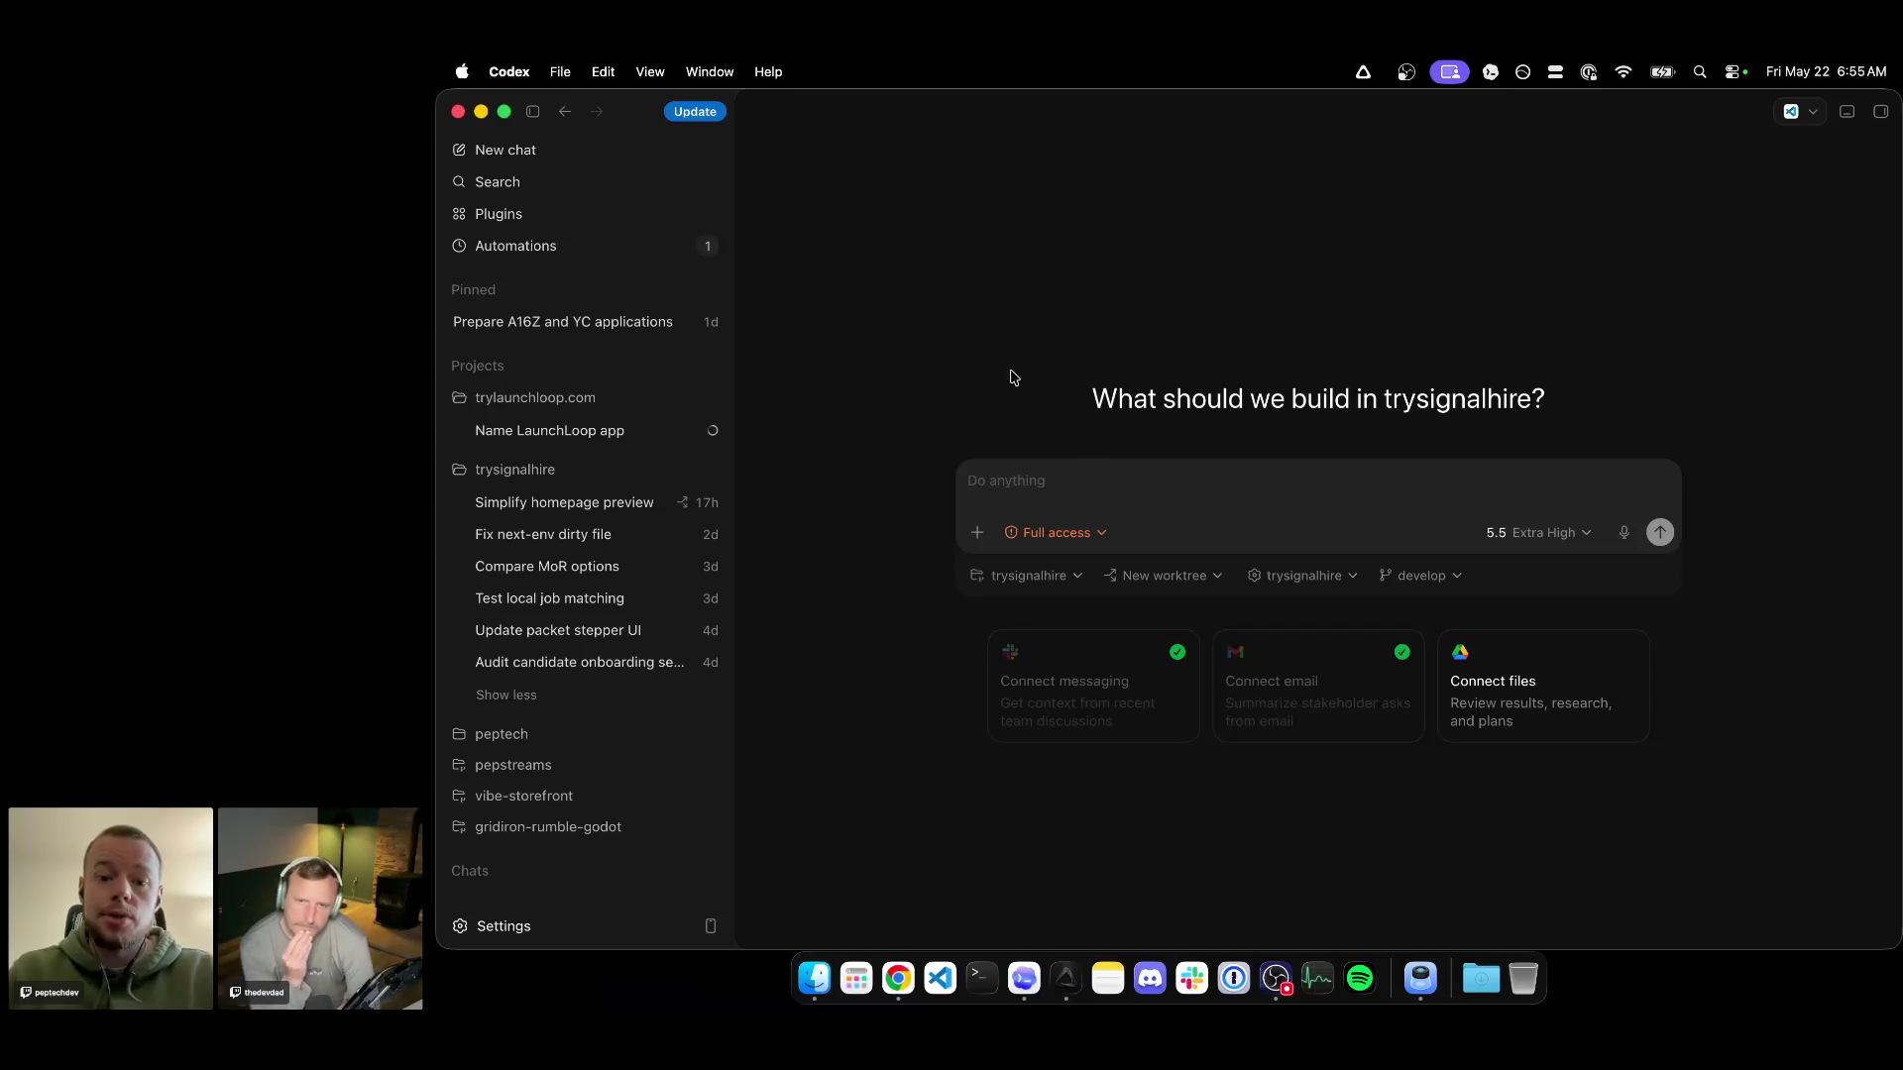
Recheck the start-location choices several times, leaving them unchanged.
left_click(1147, 577)
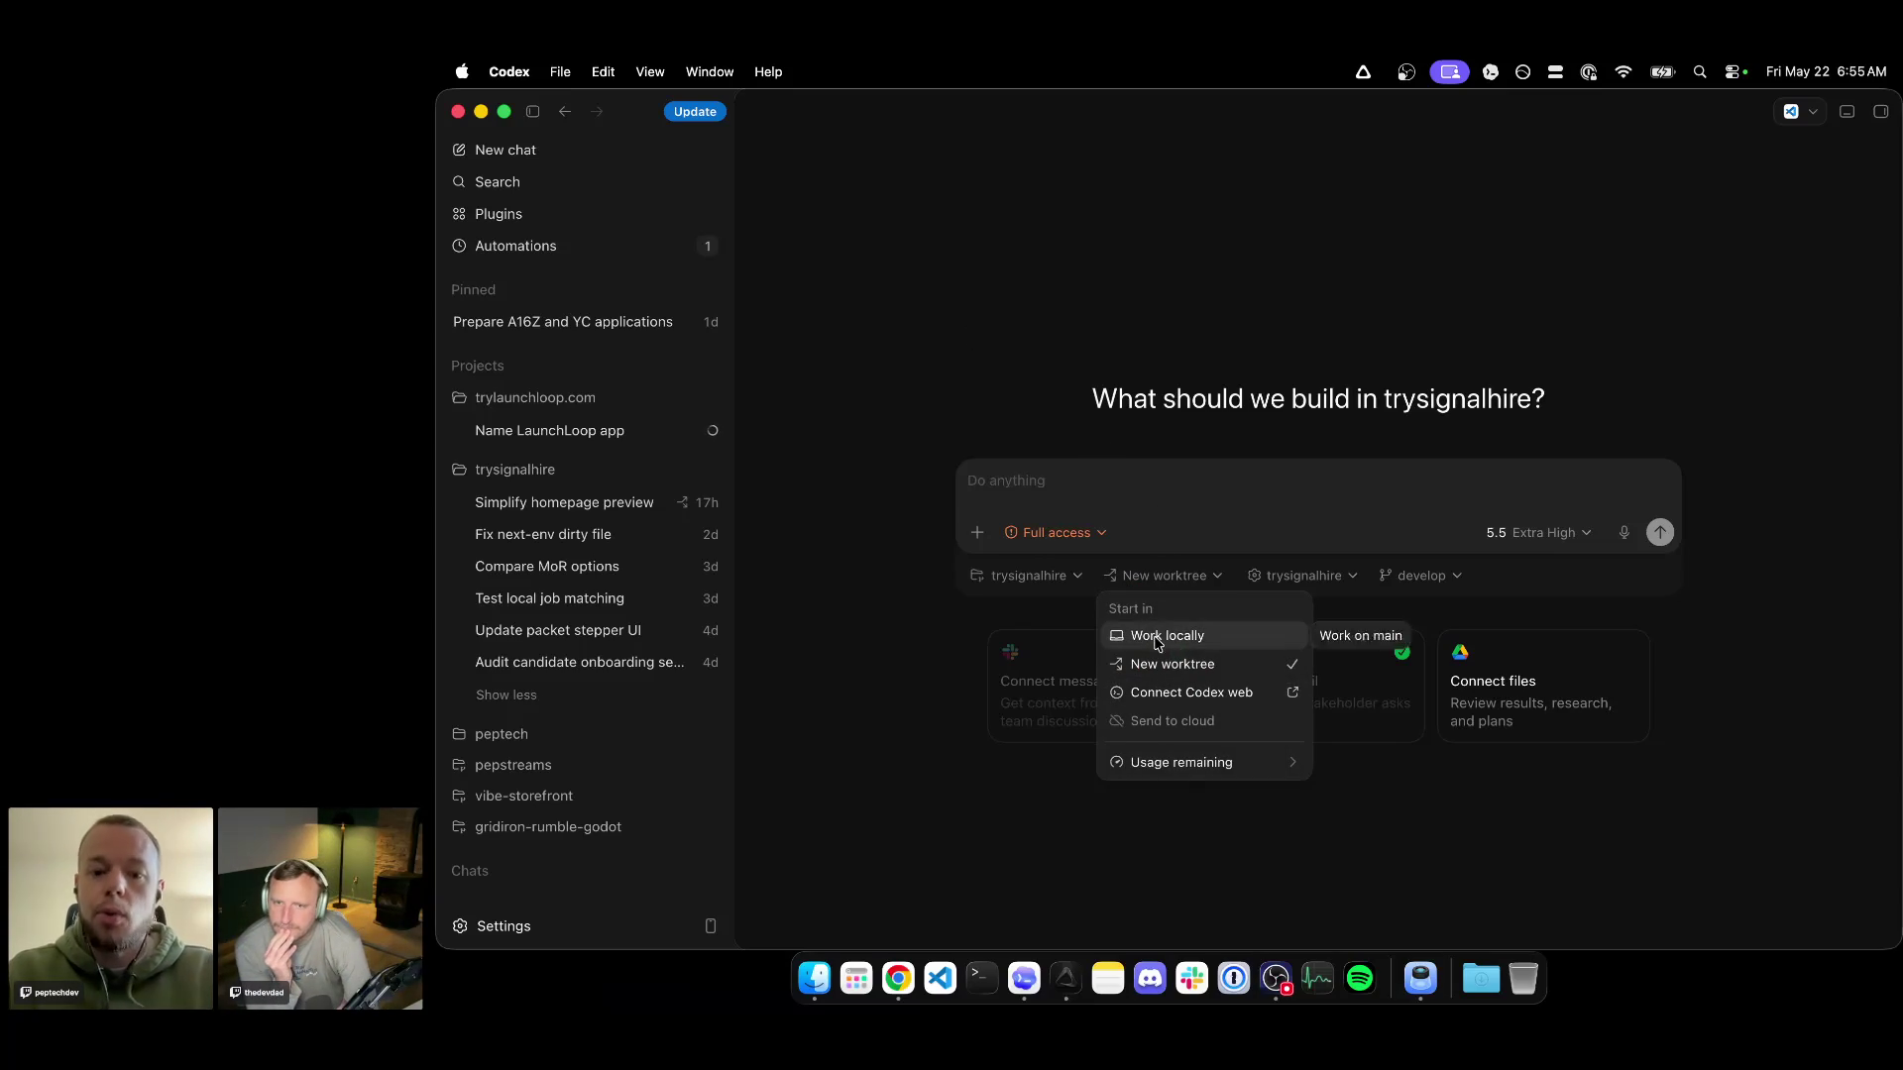
left_click(872, 665)
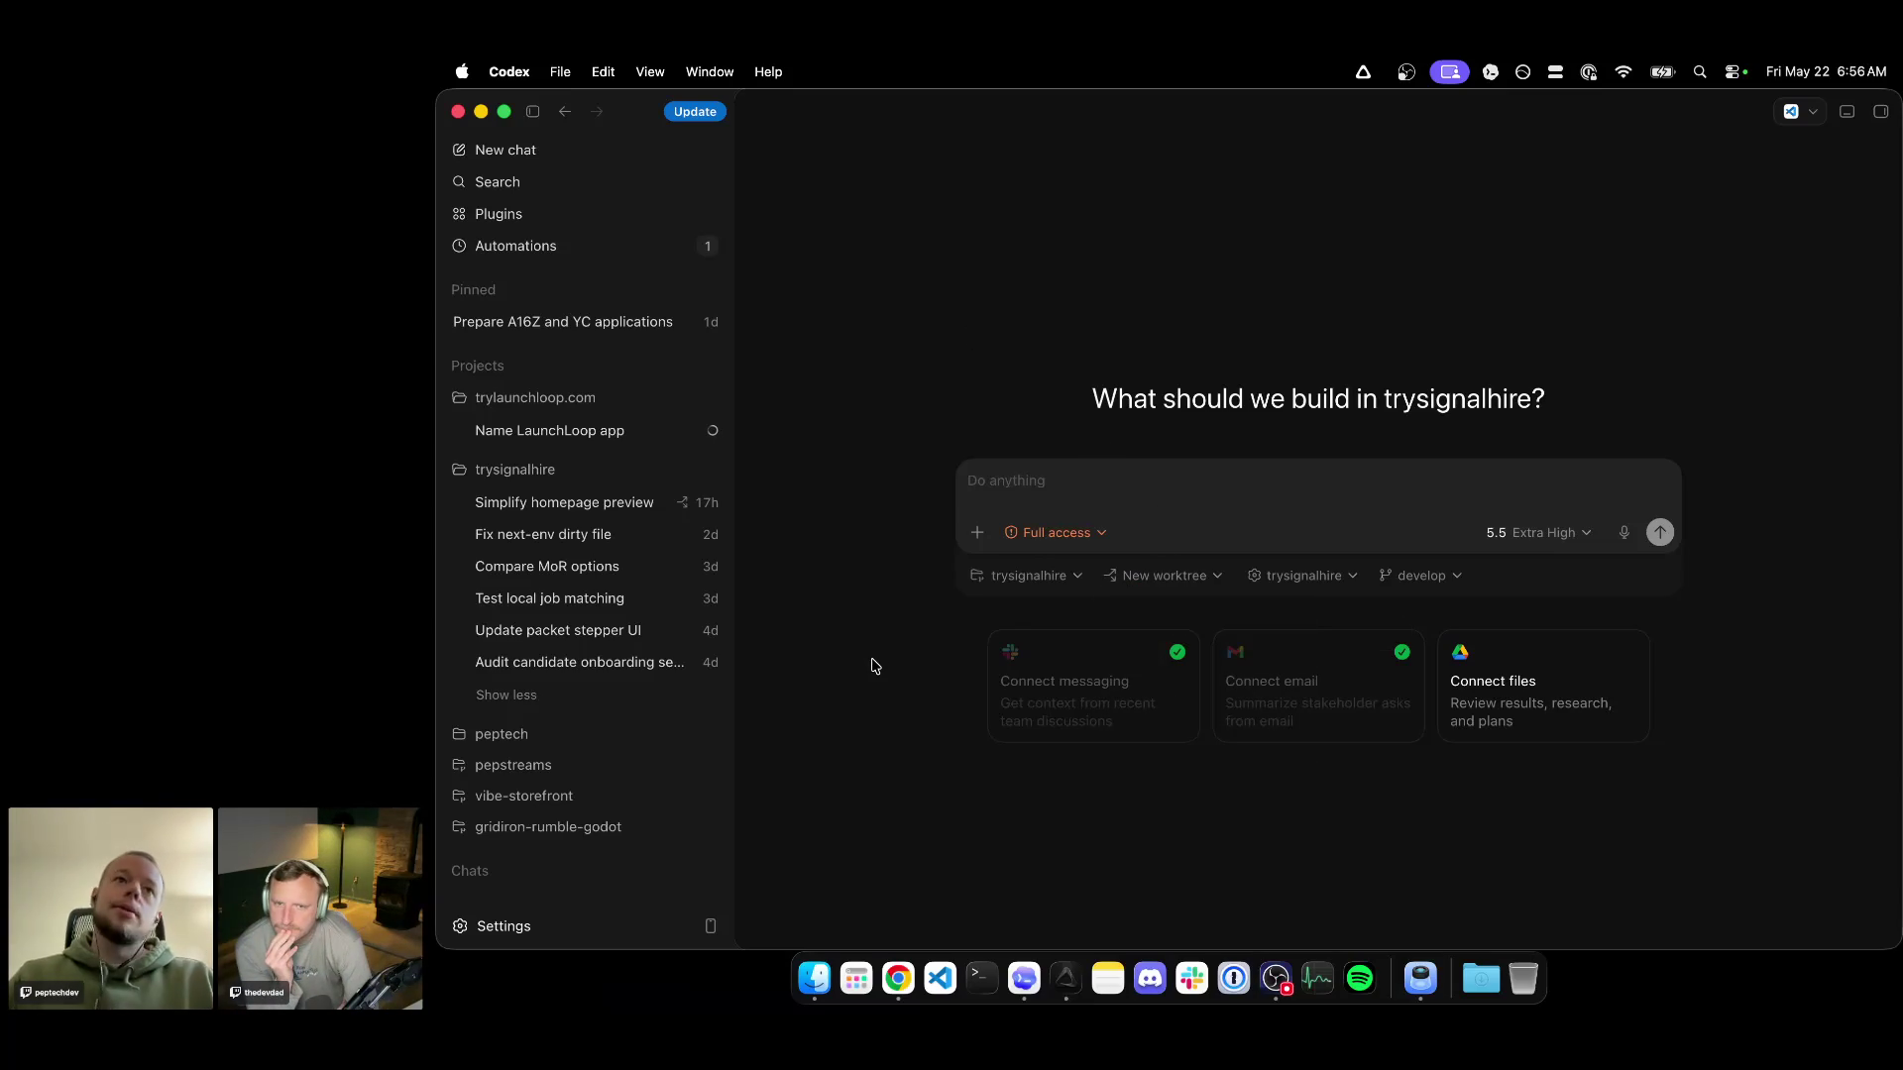
left_click(1167, 575)
left_click(871, 728)
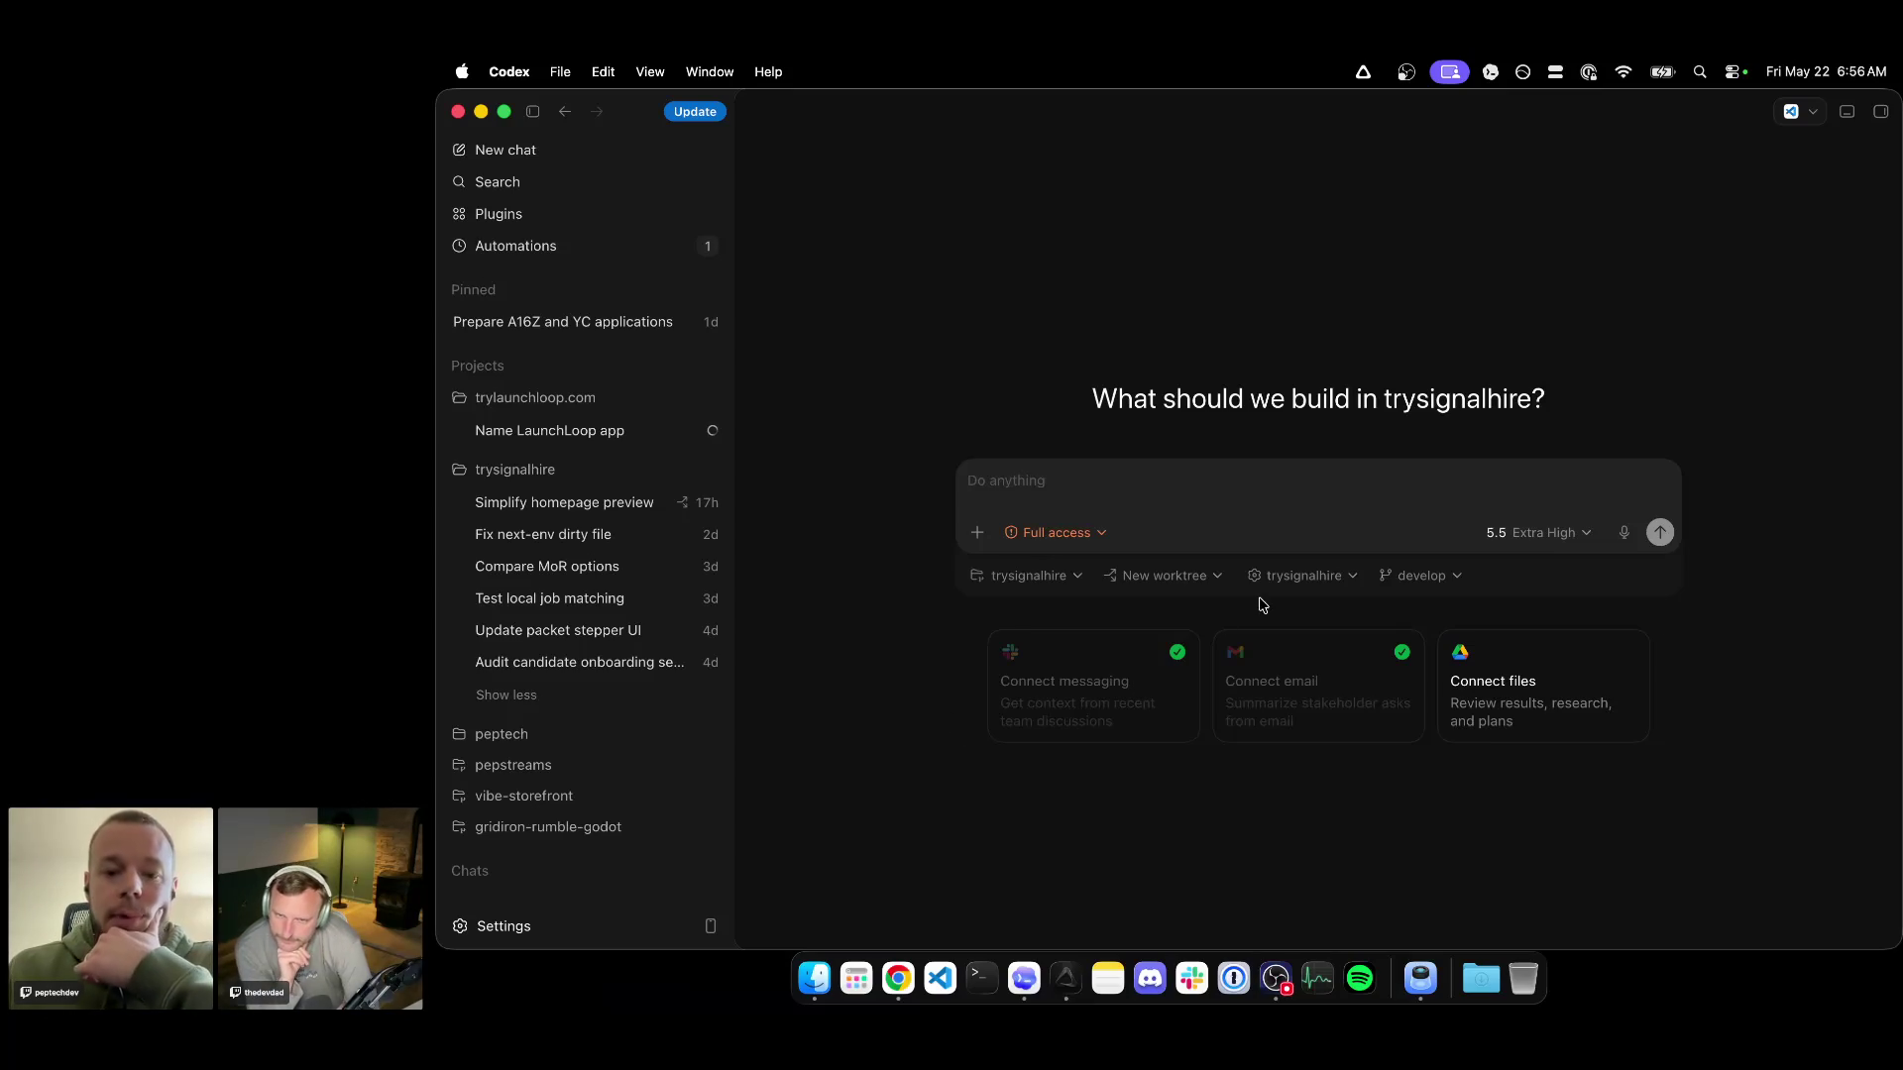
left_click(1164, 575)
left_click(947, 709)
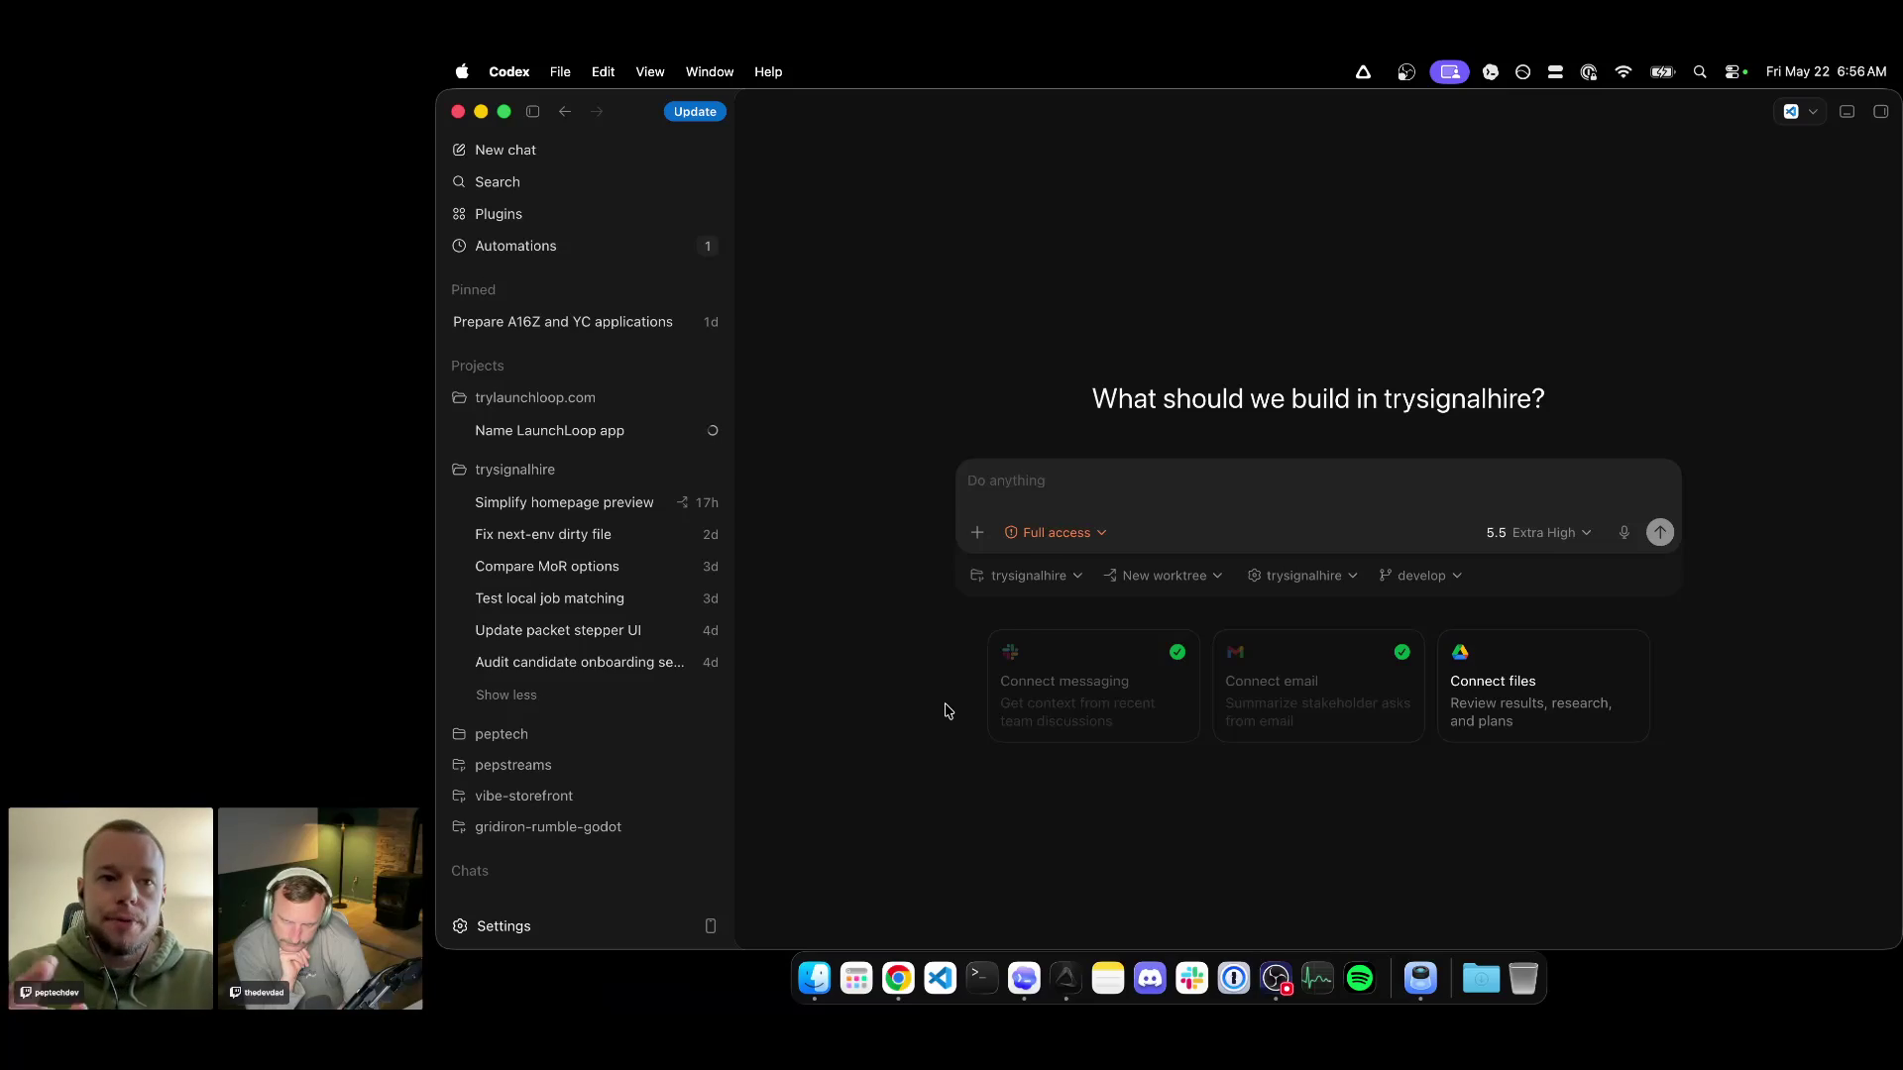
left_click(1159, 578)
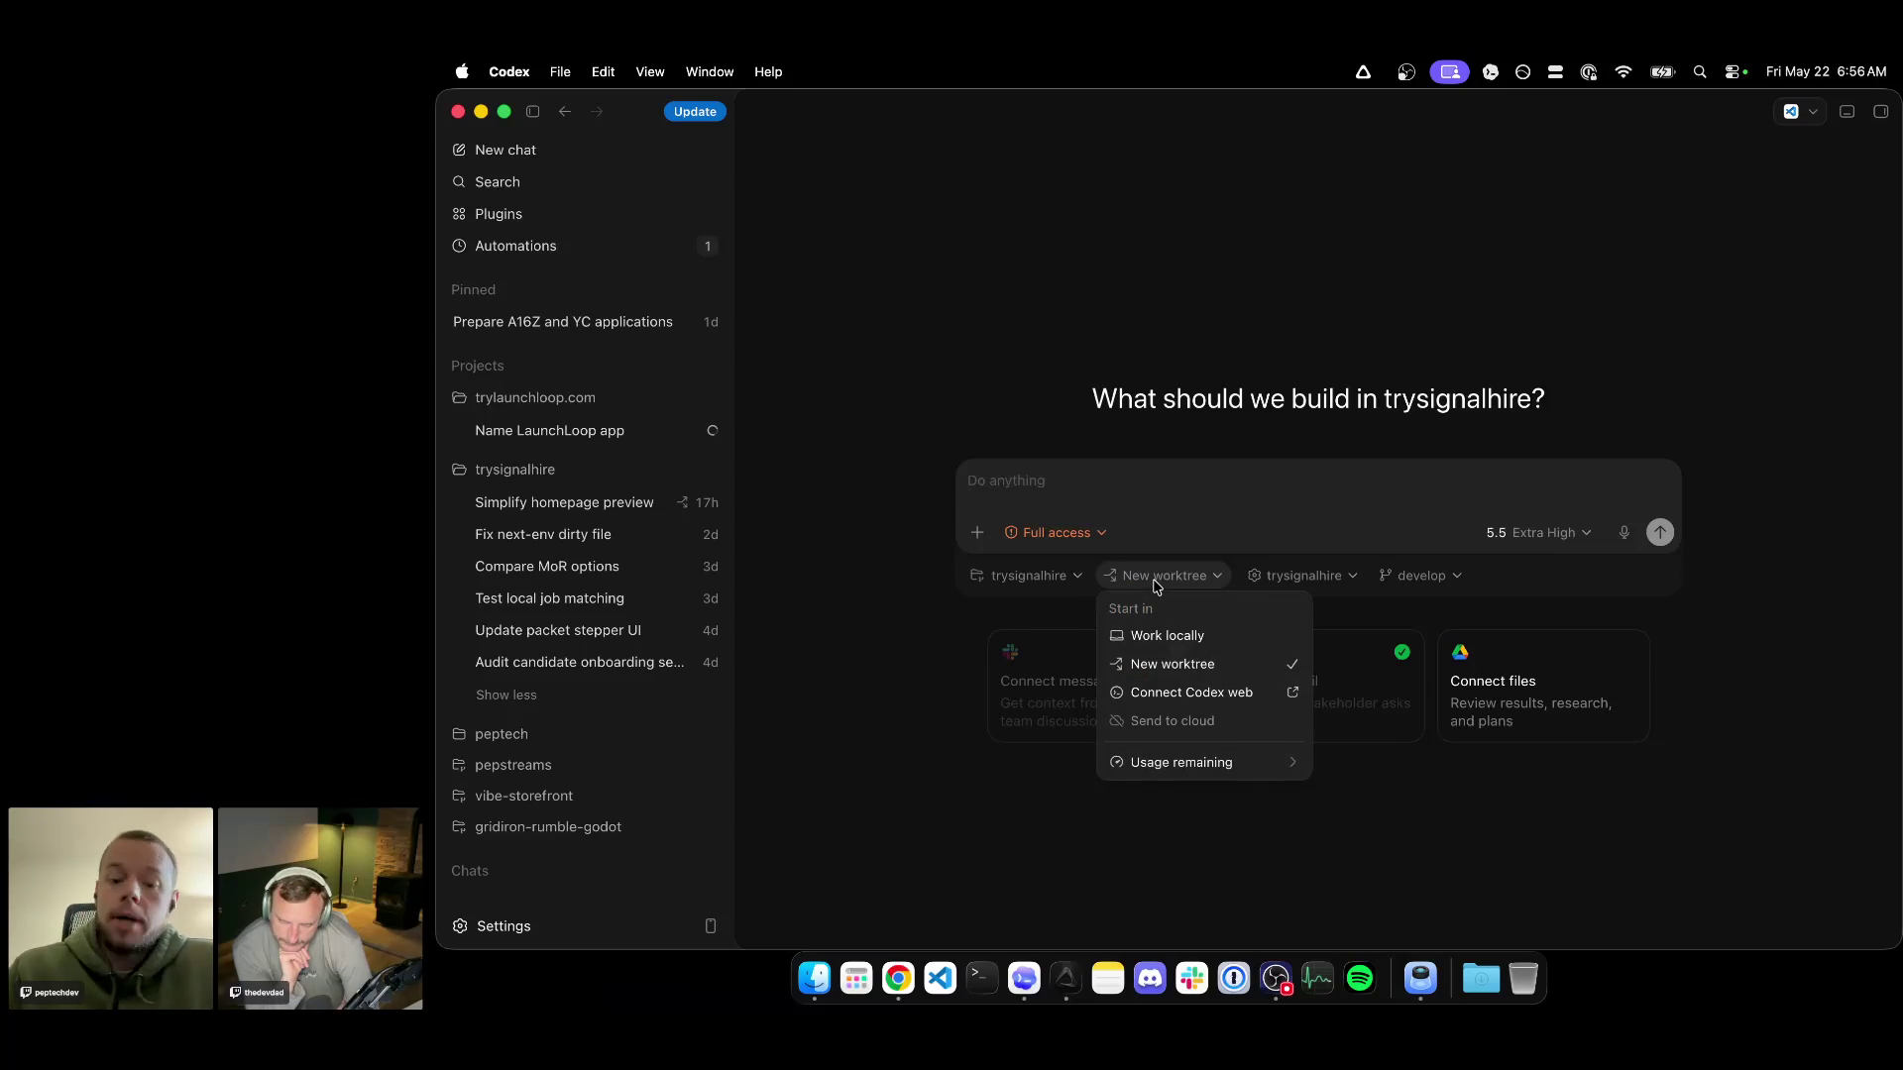
left_click(878, 736)
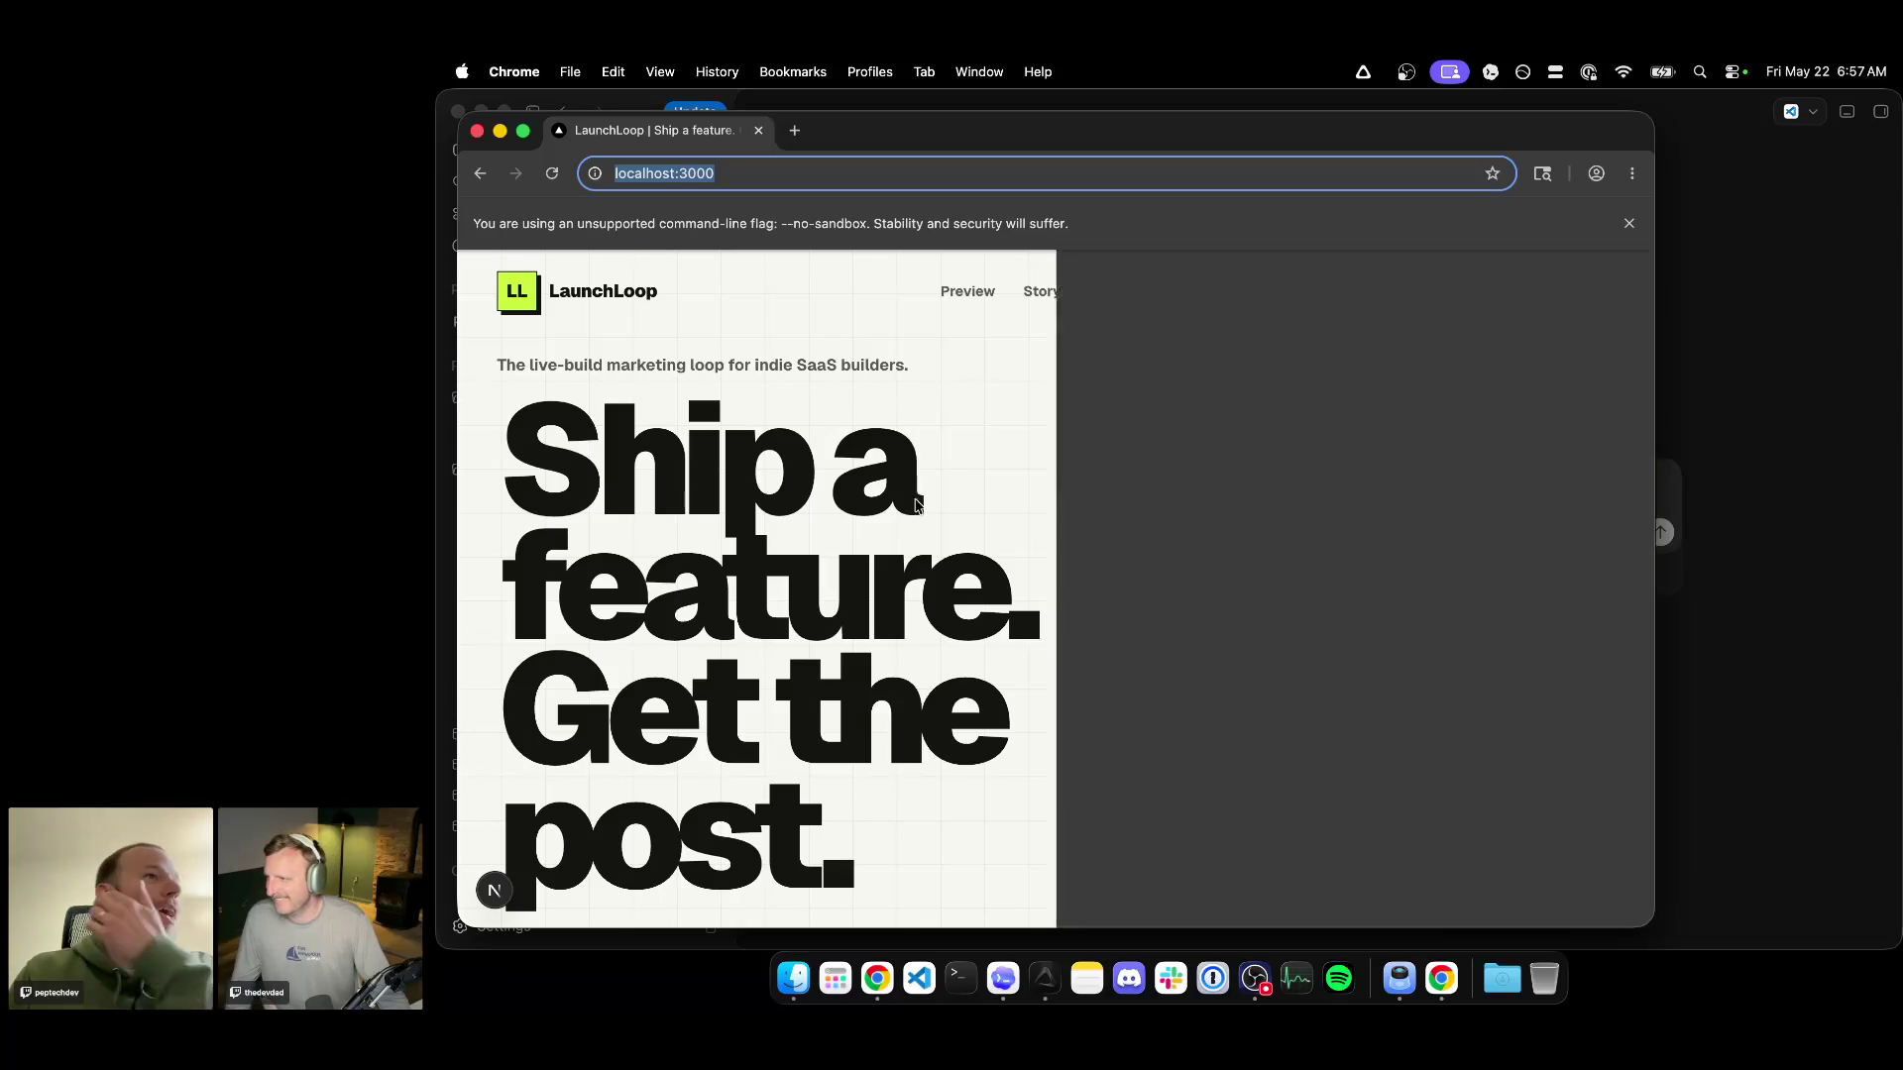
scroll(911, 596, "down", 3)
scroll(911, 594, "up", 3)
scroll(927, 591, "down", 1)
scroll(927, 591, "up", 1)
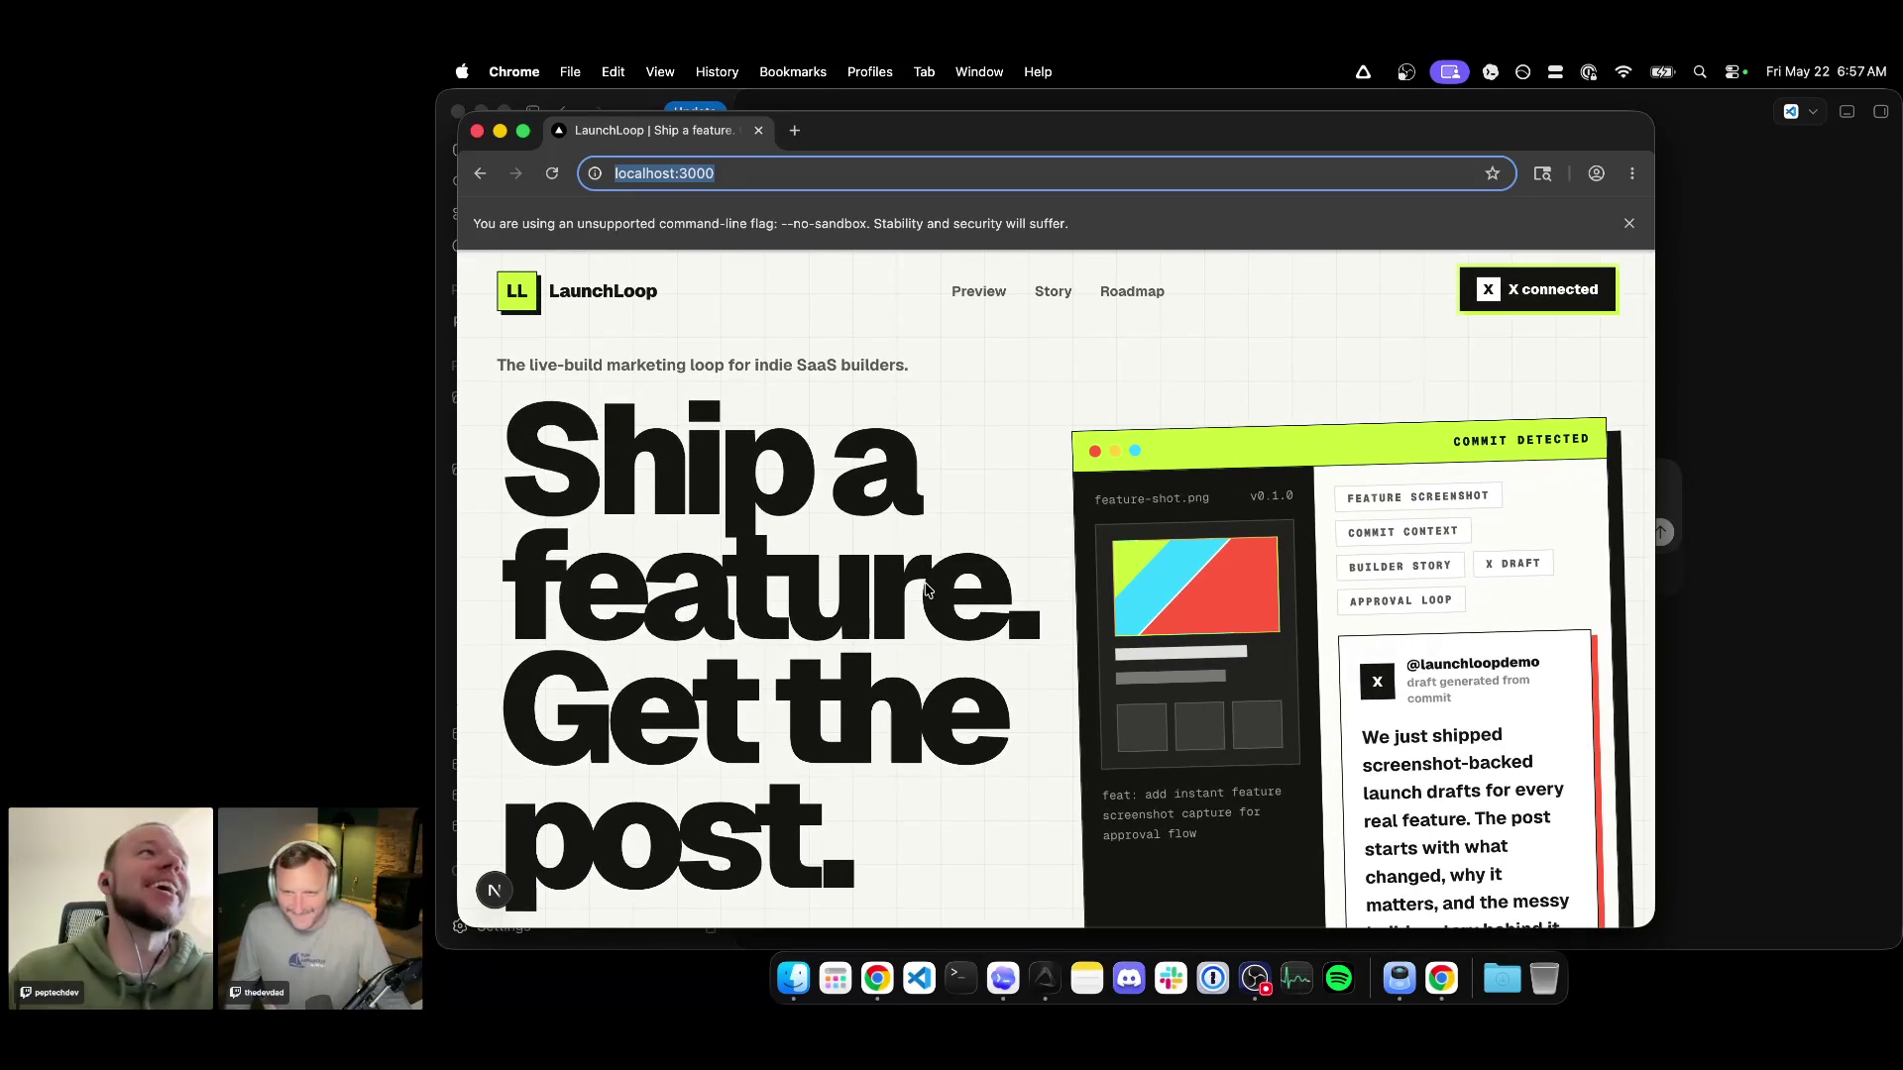
scroll(927, 590, "down", 1)
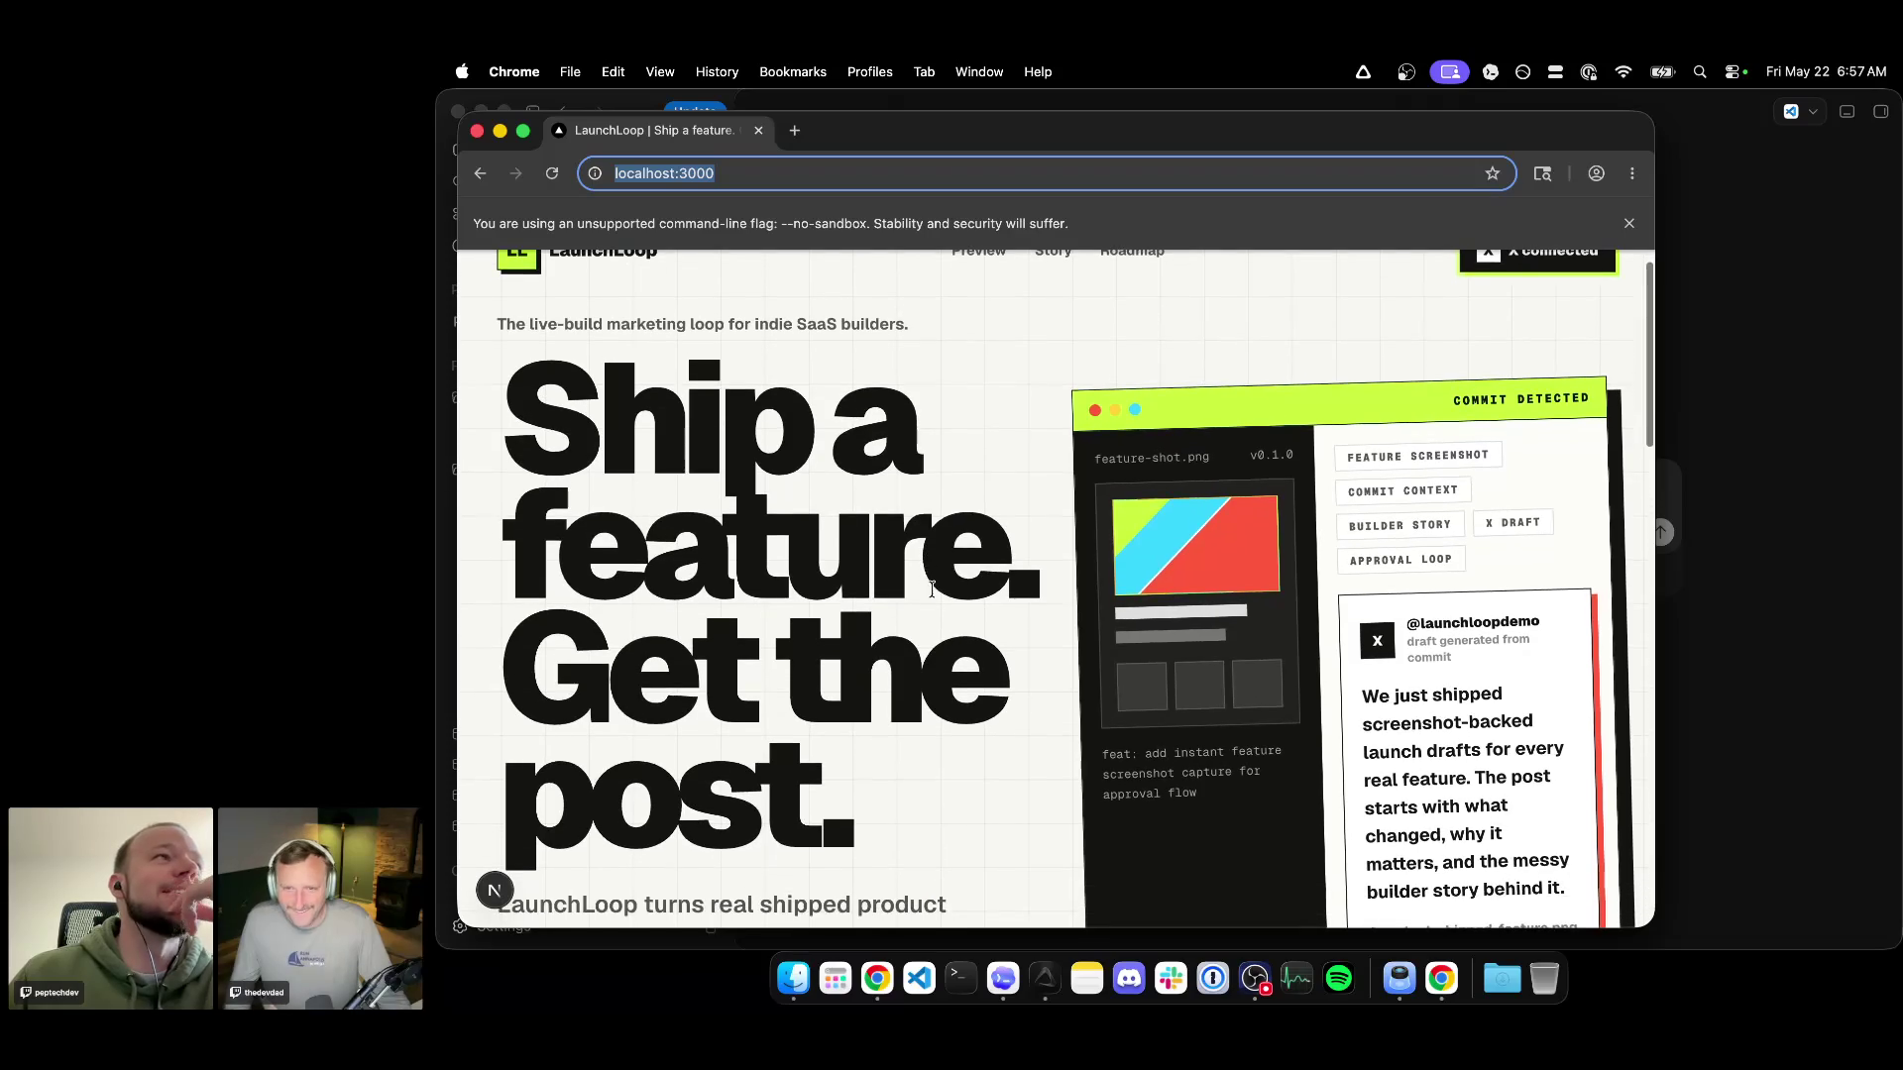
scroll(934, 584, "down", 4)
scroll(944, 566, "down", 5)
scroll(951, 561, "down", 3)
scroll(958, 555, "down", 4)
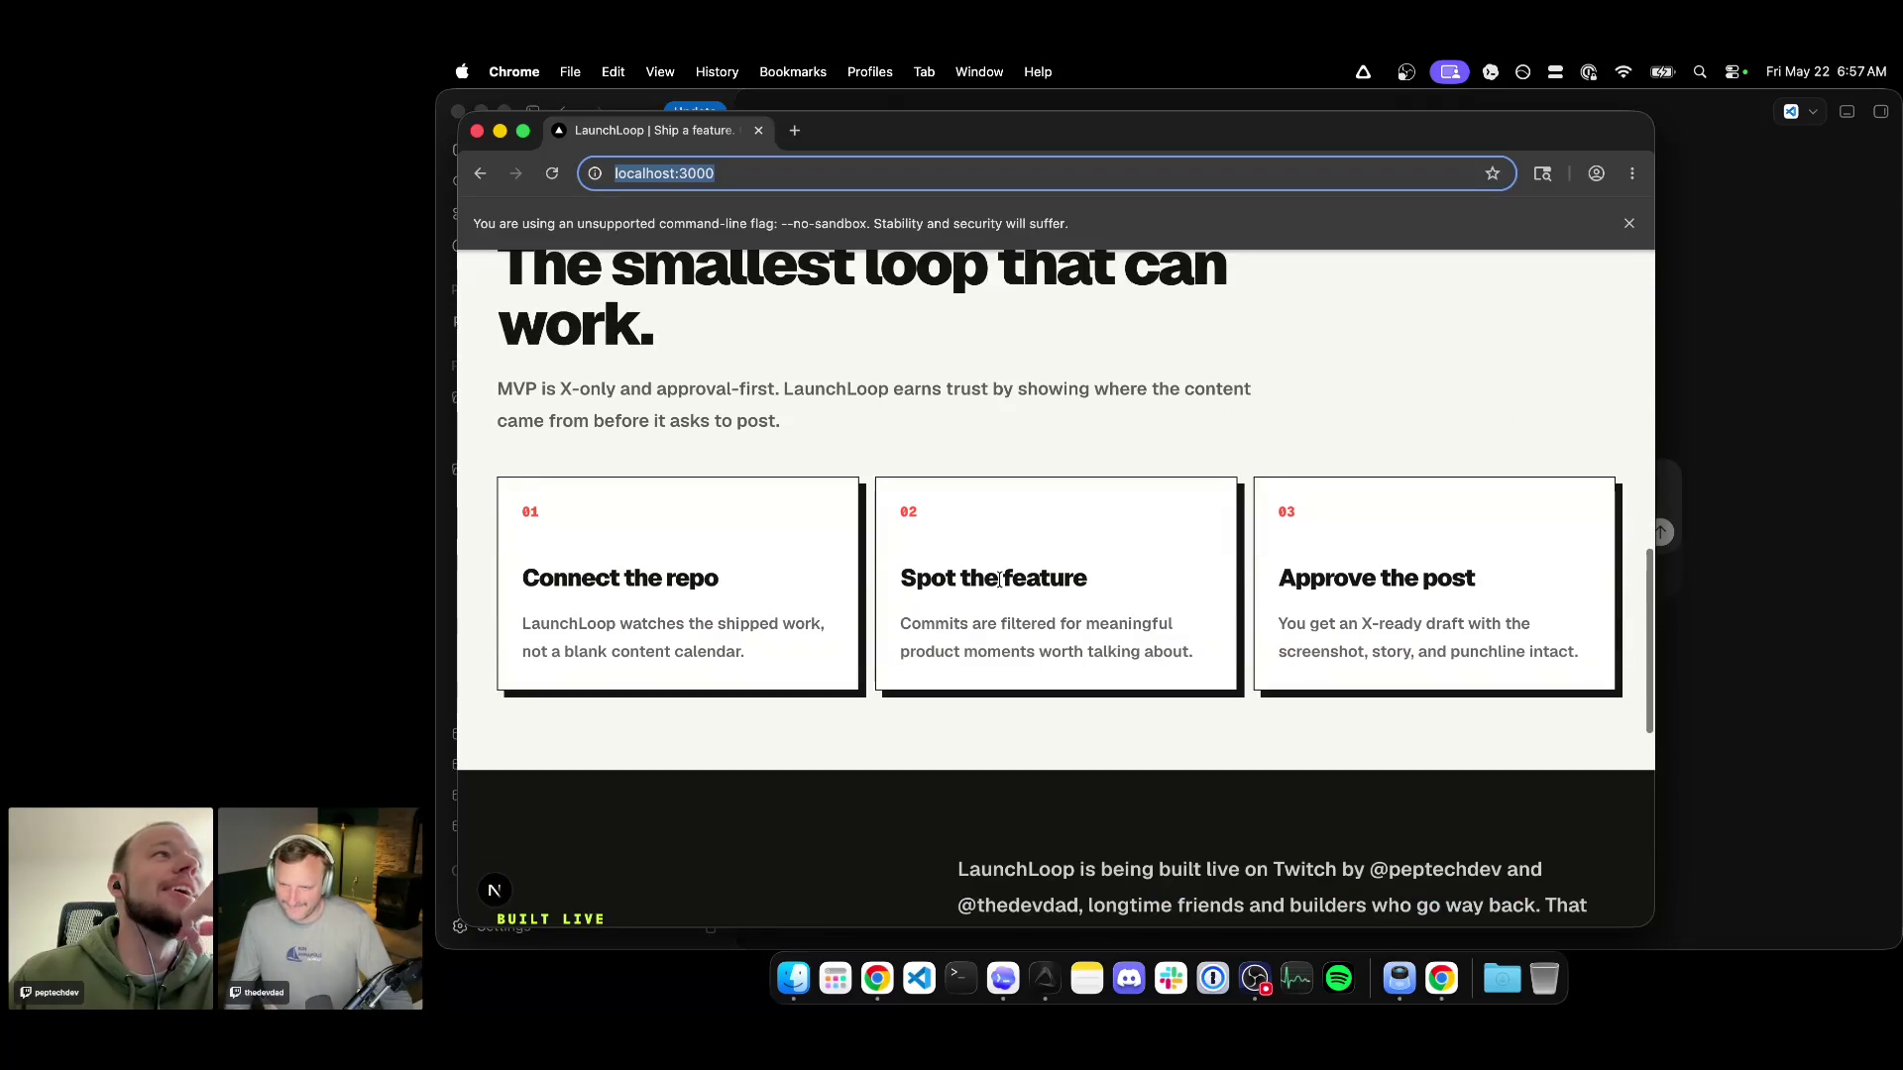
scroll(1000, 579, "down", 3)
scroll(1011, 587, "down", 2)
scroll(966, 550, "down", 5)
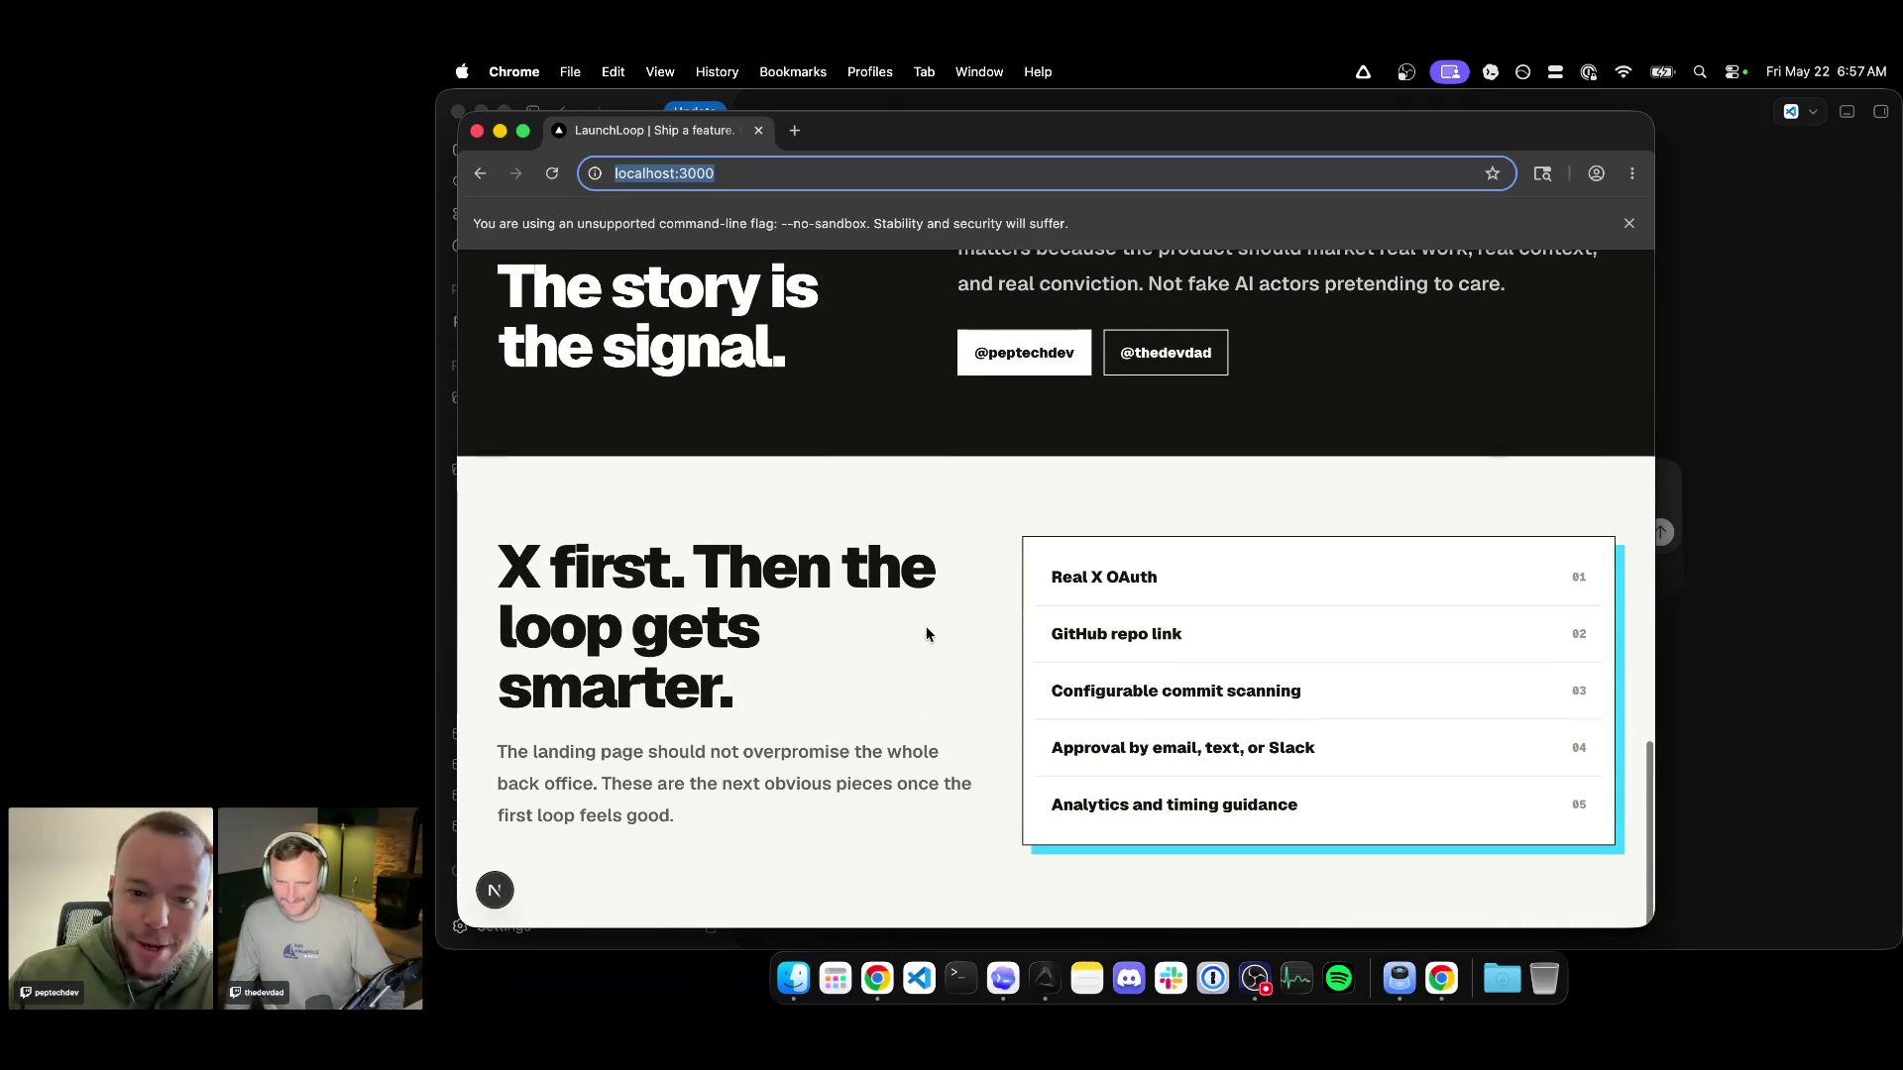
scroll(925, 634, "up", 3)
scroll(925, 634, "up", 10)
scroll(925, 632, "up", 1)
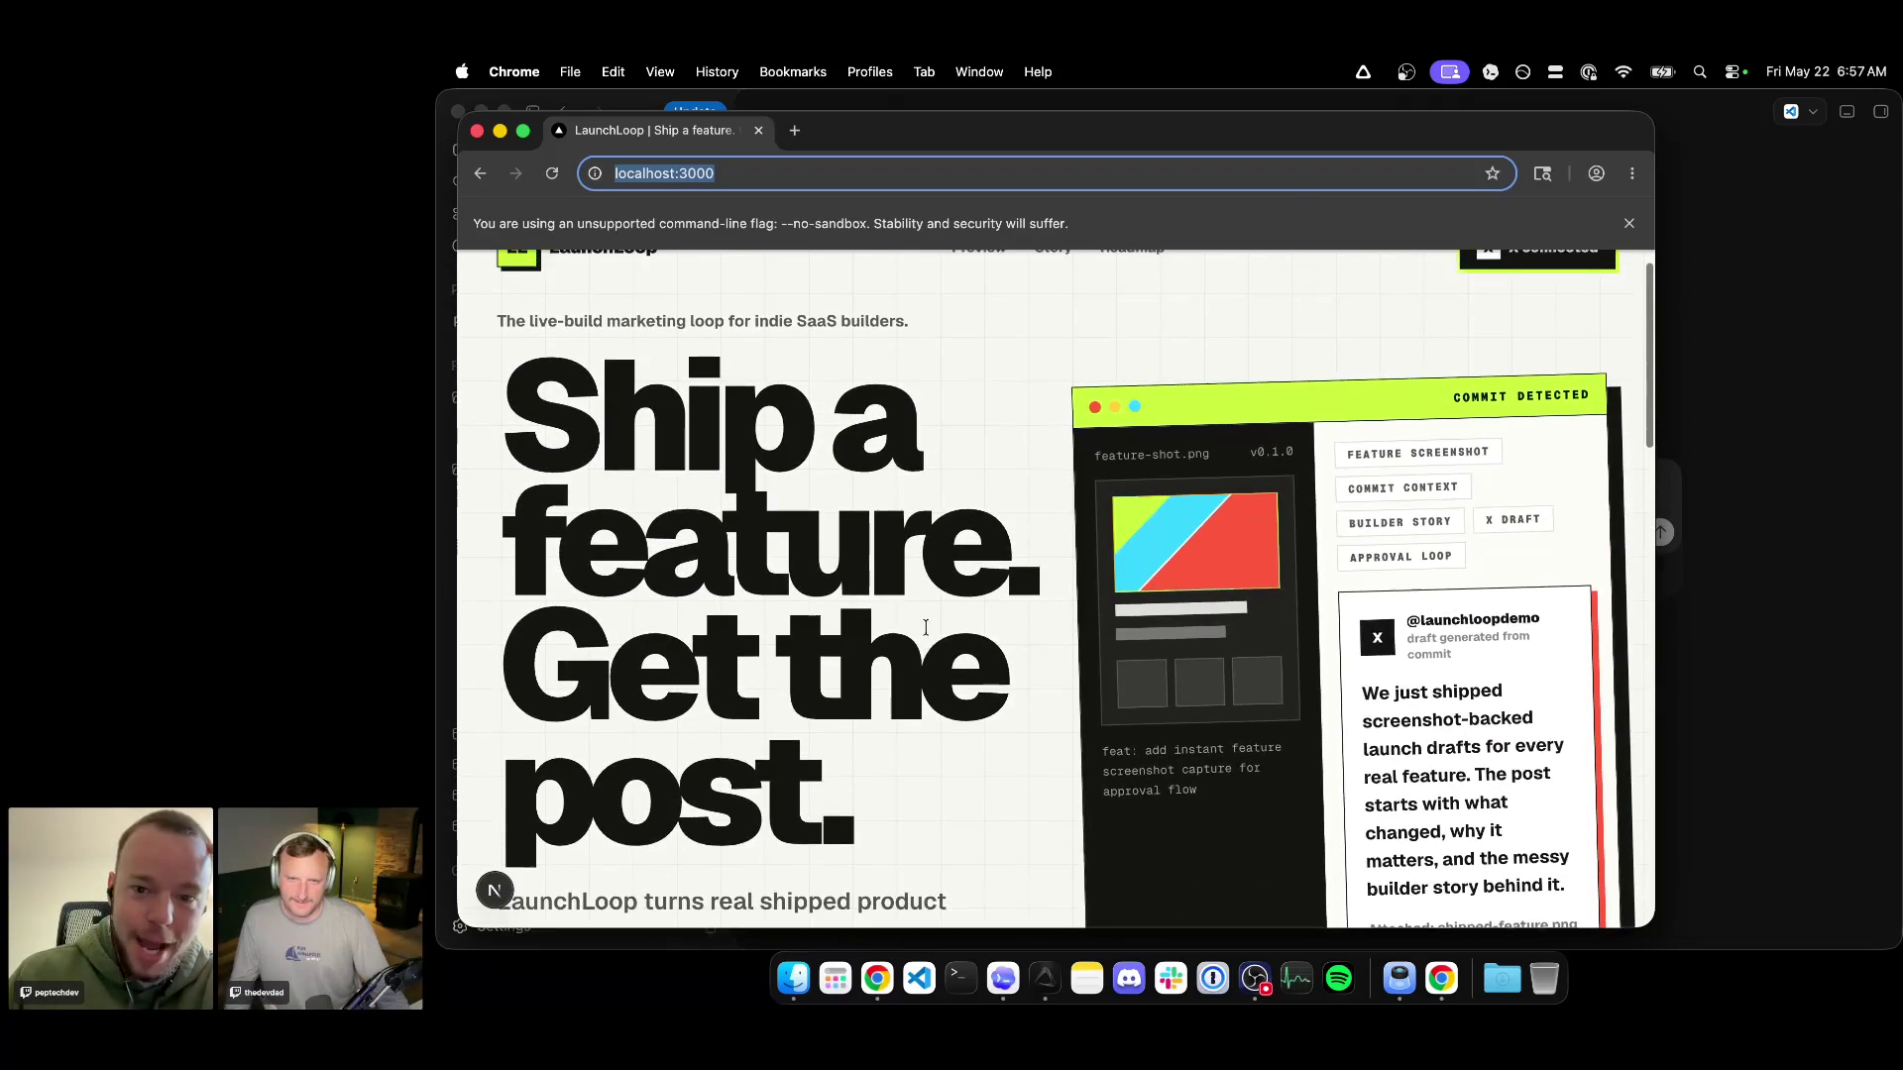
scroll(925, 631, "up", 1)
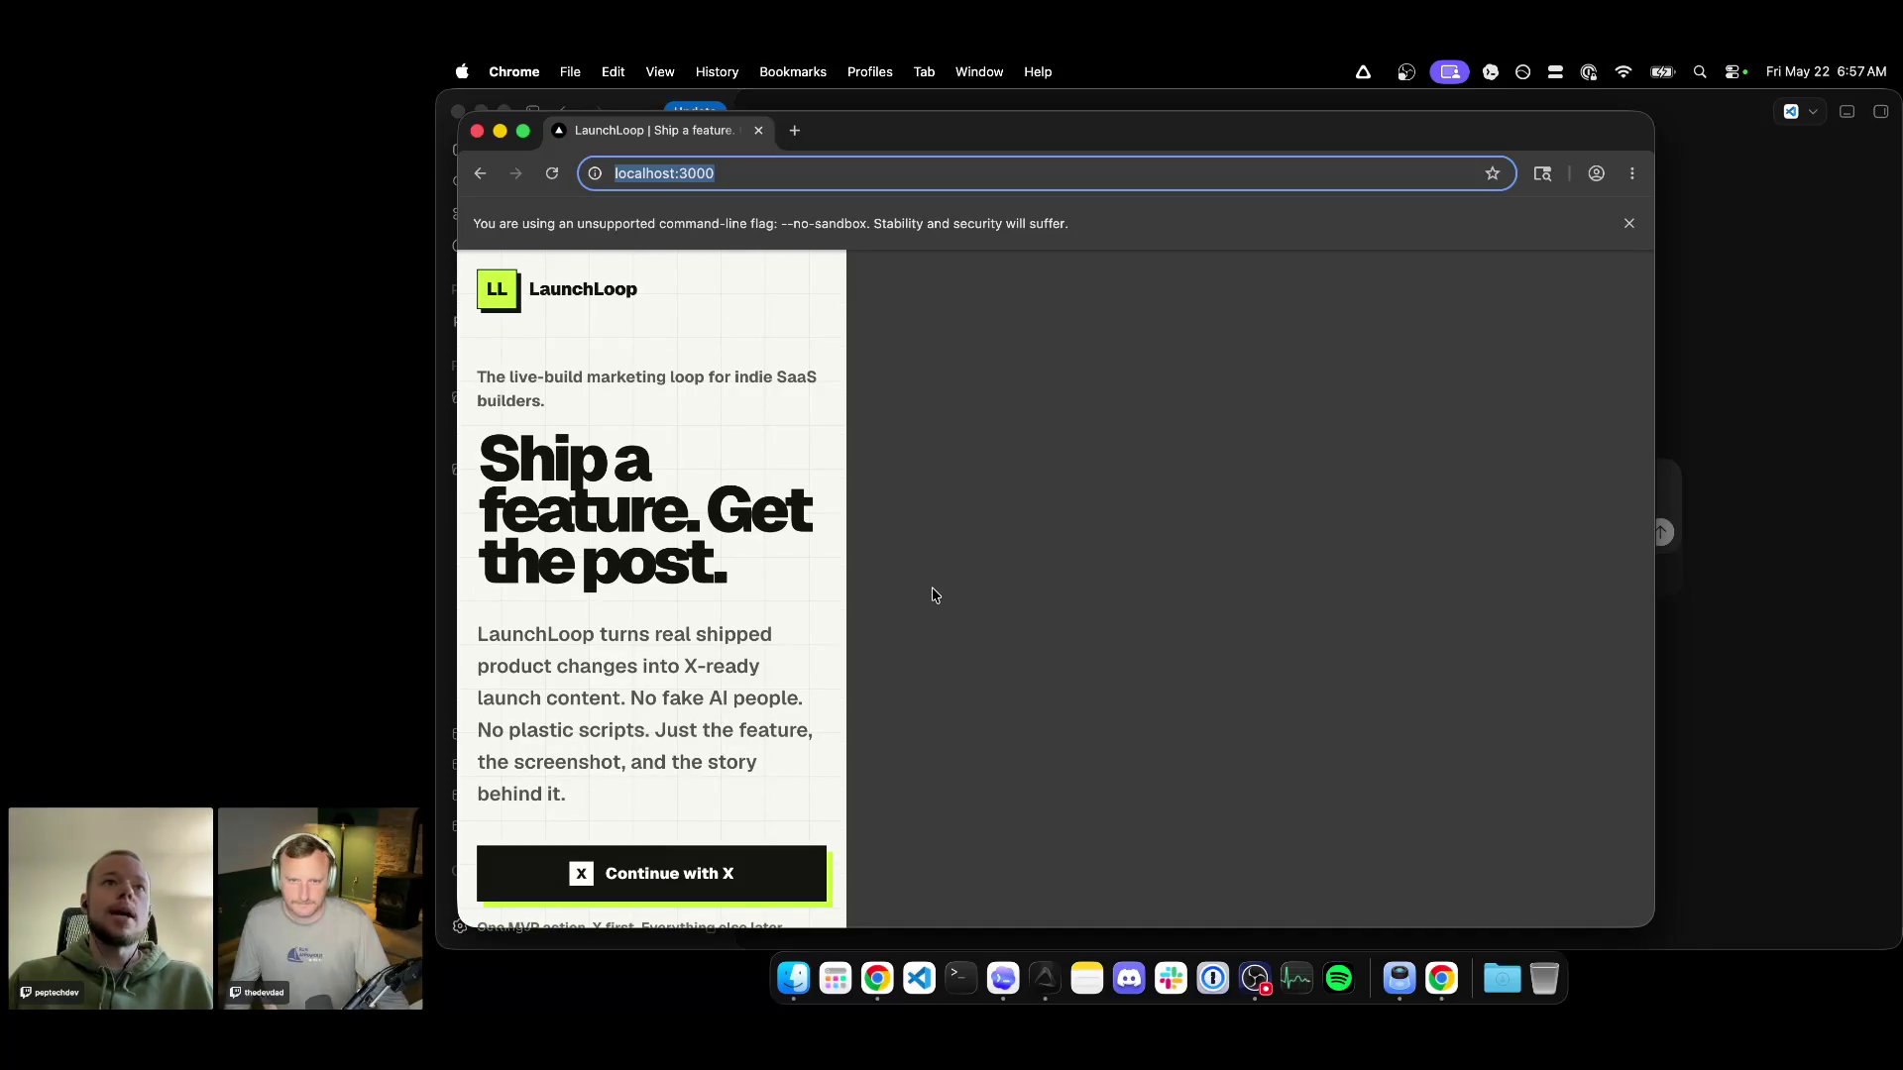
Switch back from Chrome to the Codex app.
left_click(1003, 979)
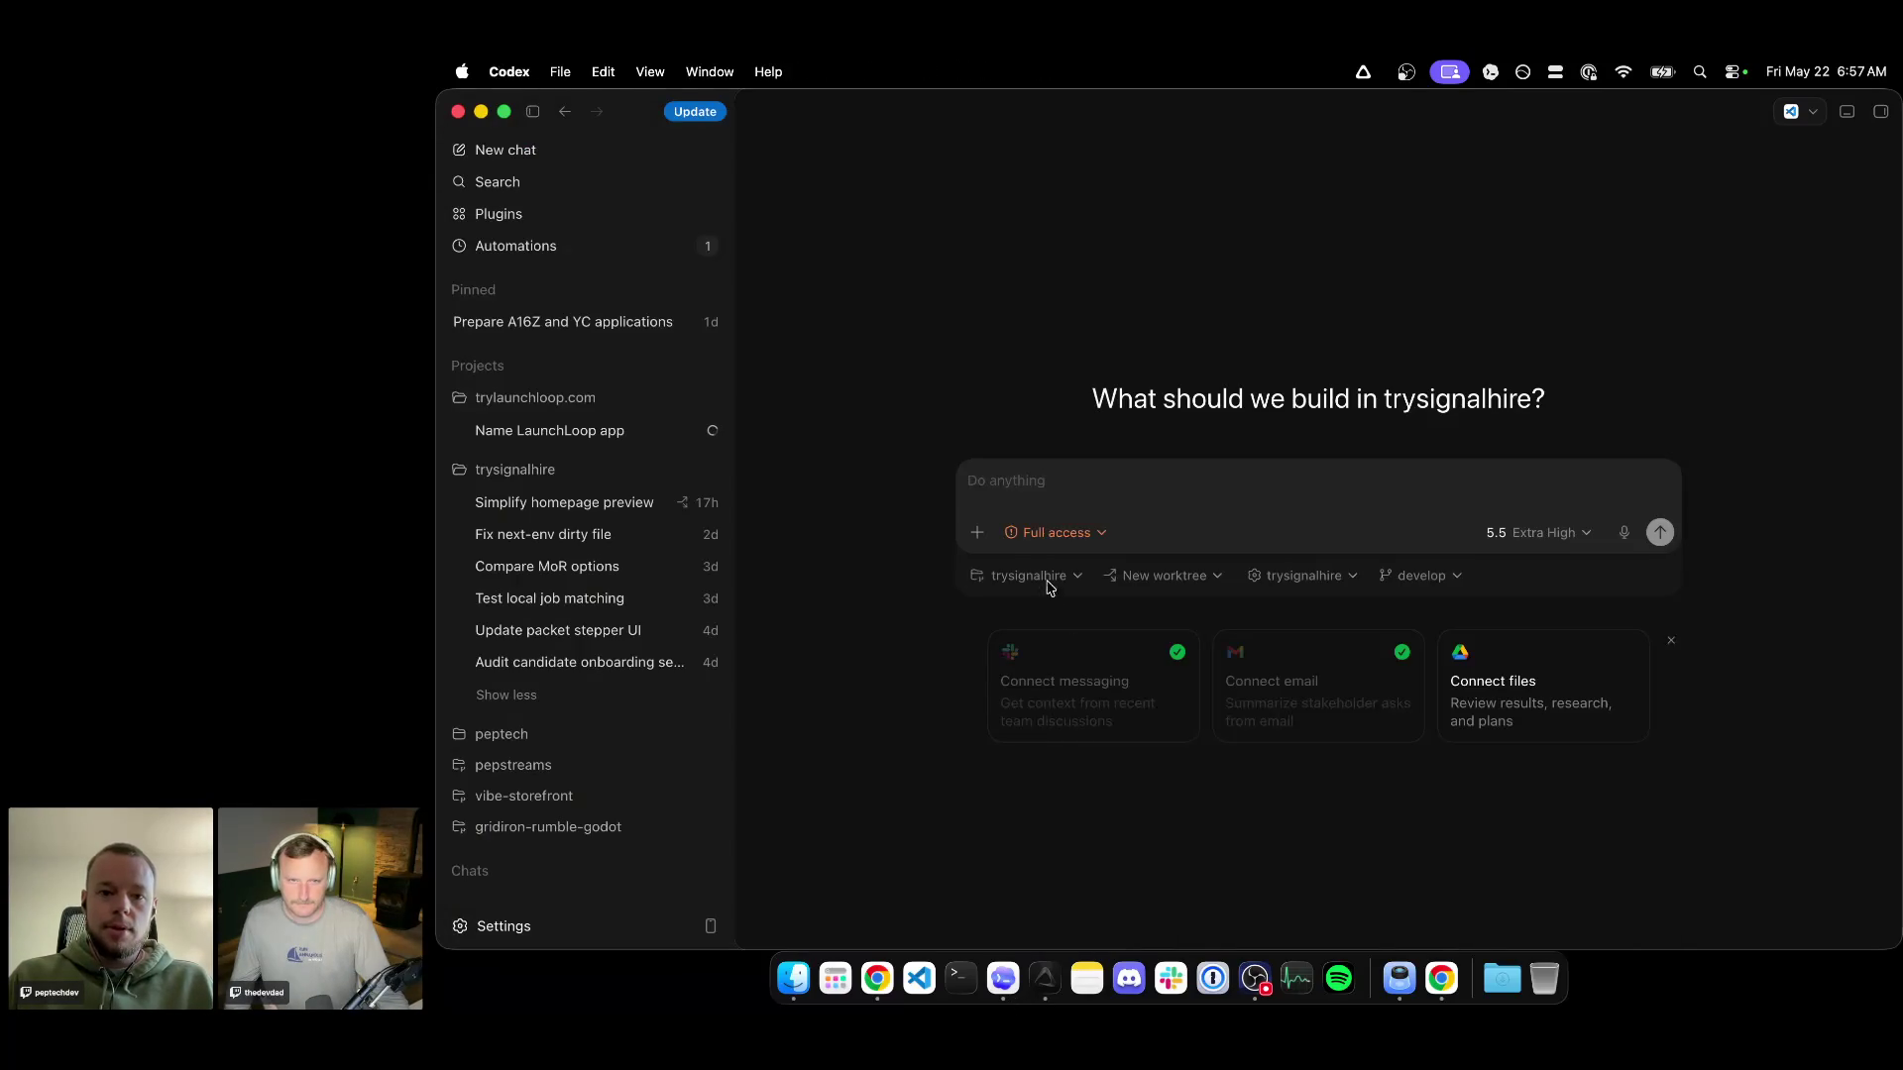